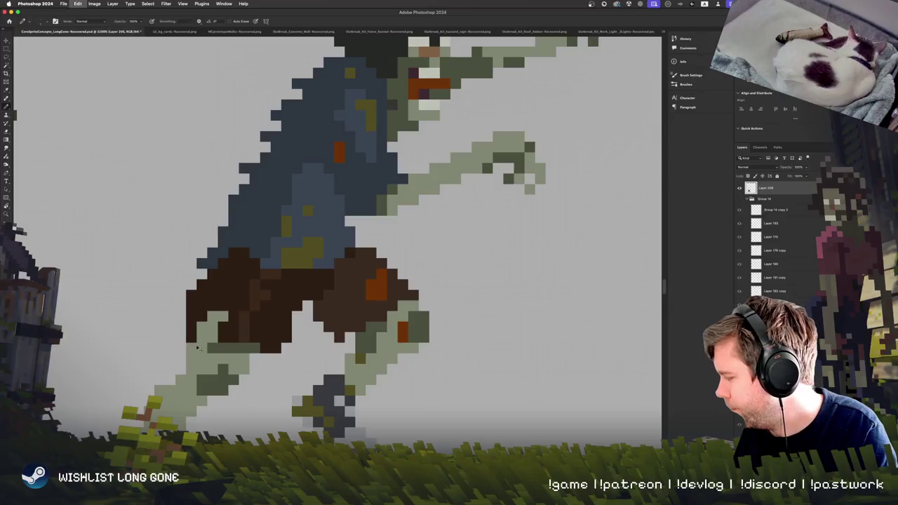
Recolour the brown column of the middle zombie's rear leg with light and dark green pixels
click(194, 337)
click(208, 348)
alt+click(200, 360)
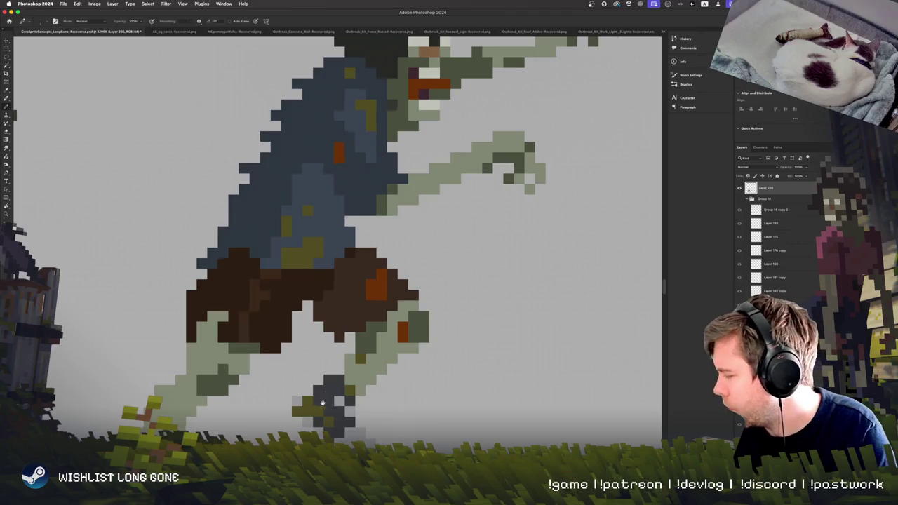
scroll(342, 351, right, 2)
scroll(342, 350, up, 1)
scroll(343, 354, left, 3)
scroll(343, 355, up, 1)
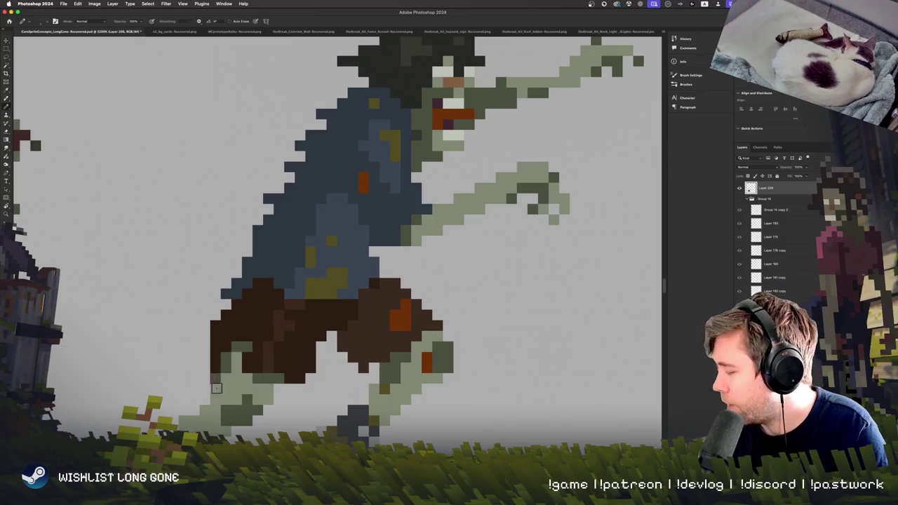
scroll(421, 341, down, 5)
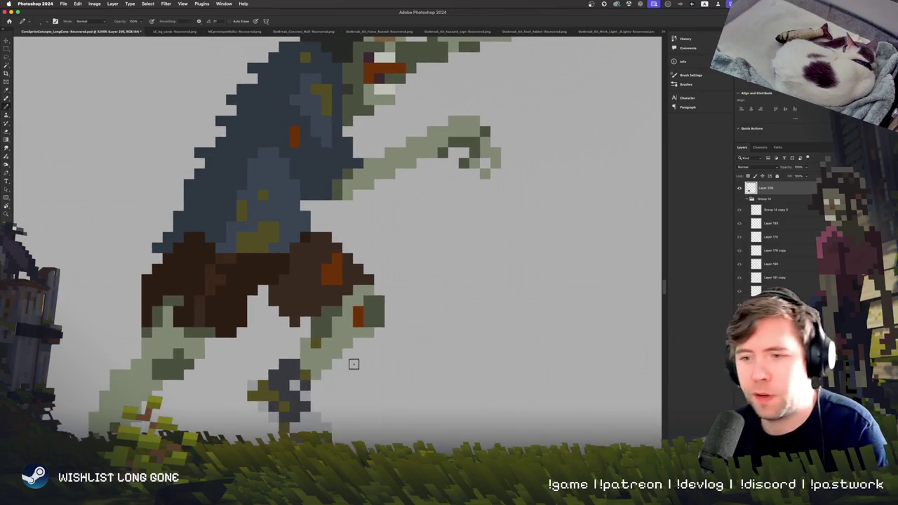
scroll(369, 337, up, 2)
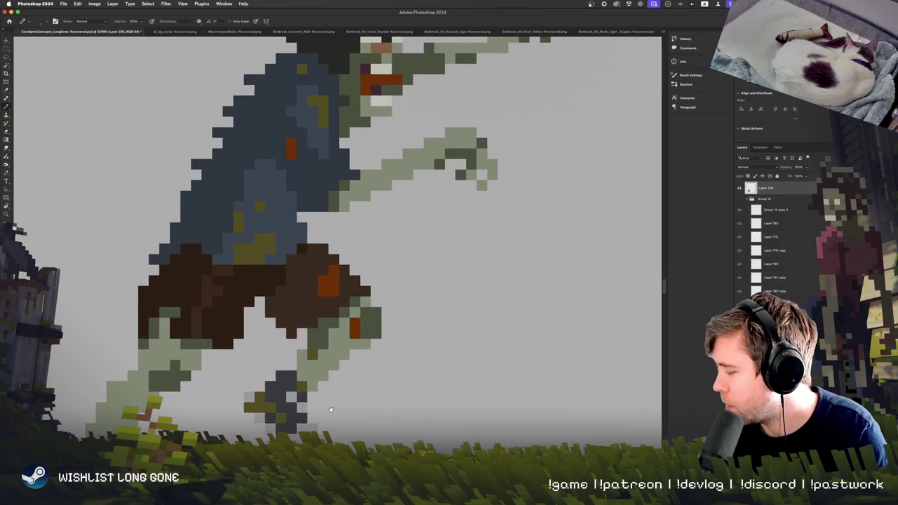
scroll(361, 320, down, 8)
scroll(351, 280, up, 4)
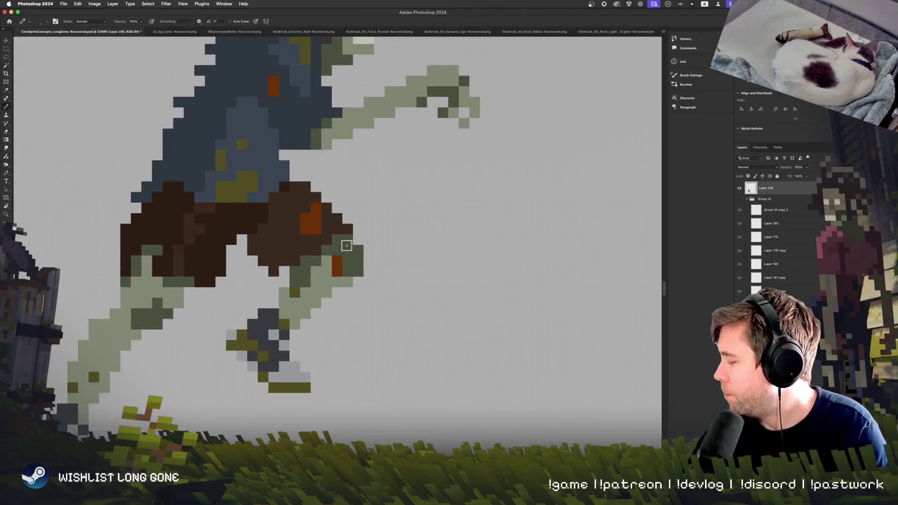
key(super+minus)
key(super+minus)
key(super+minus)
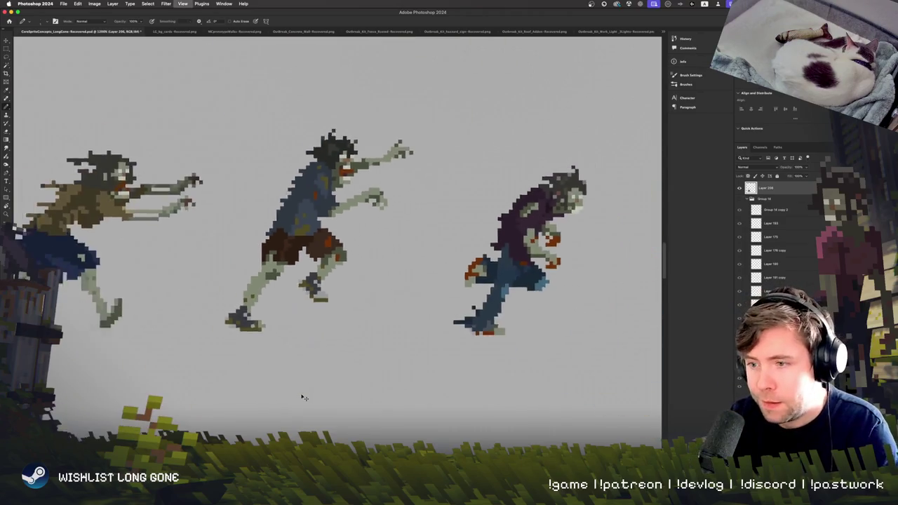
Zoom in close on the middle zombie and bring its reaching arm into view
key(super+minus)
key(super+plus)
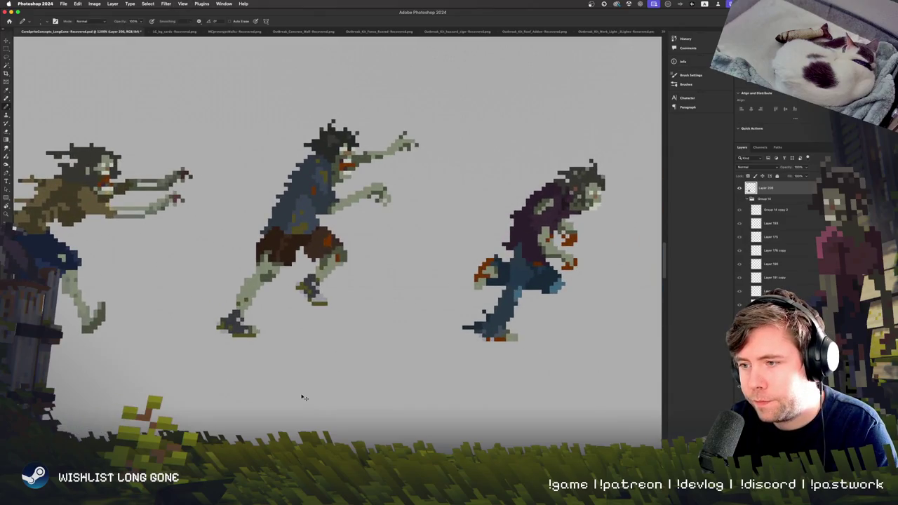
key(super+plus)
key(super+plus)
key(super+plus)
key(super+minus)
key(super+plus)
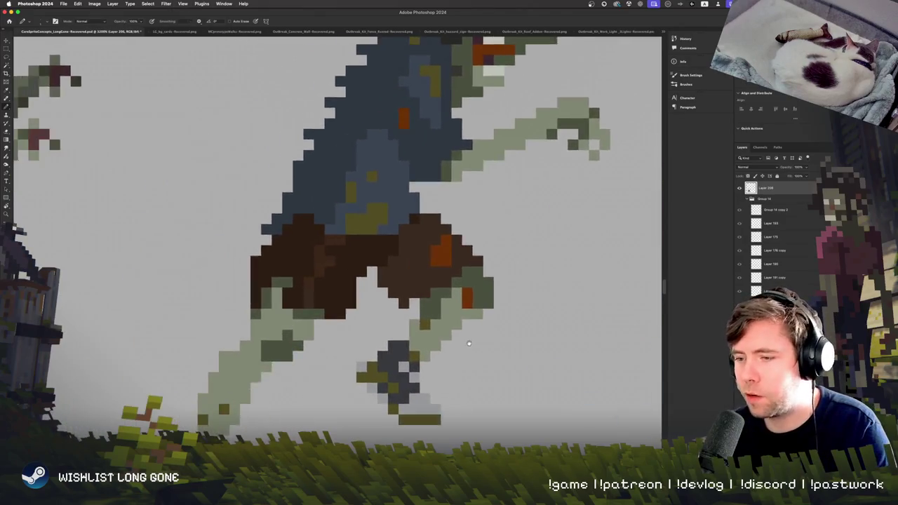
key(super+minus)
key(super+plus)
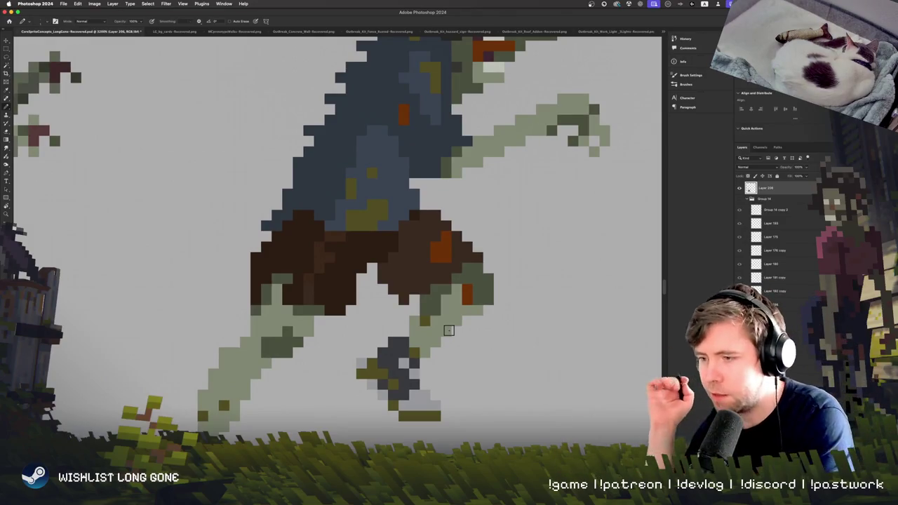
drag(333, 344, 207, 467)
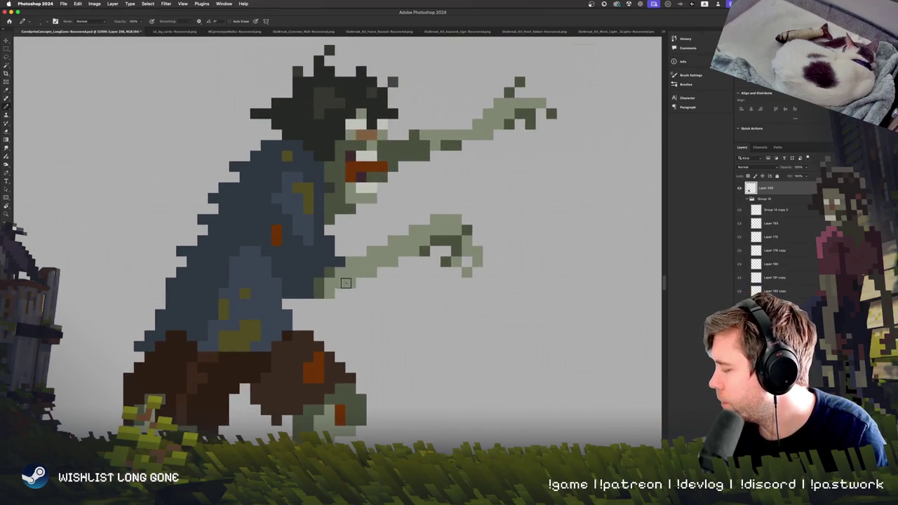
Add a dark-green pixel beneath the outstretched green arm
click(346, 283)
scroll(342, 289, up, 5)
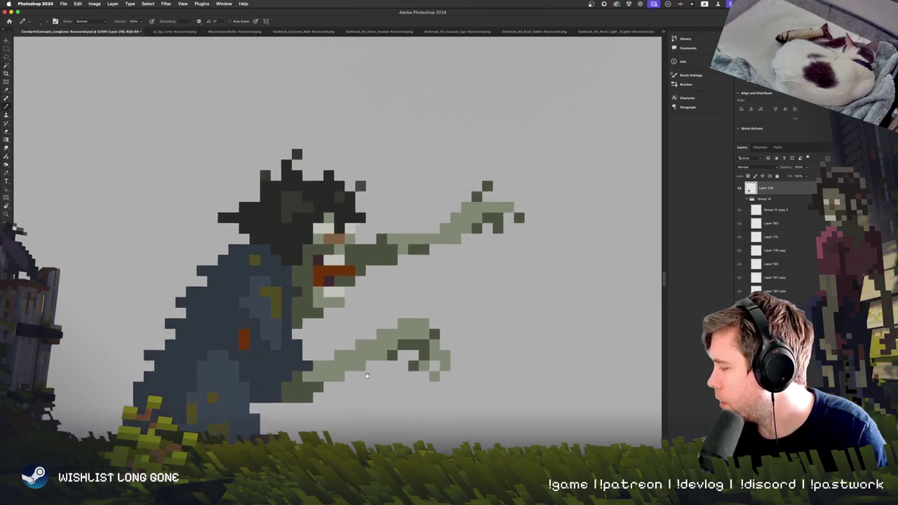
scroll(355, 328, down, 6)
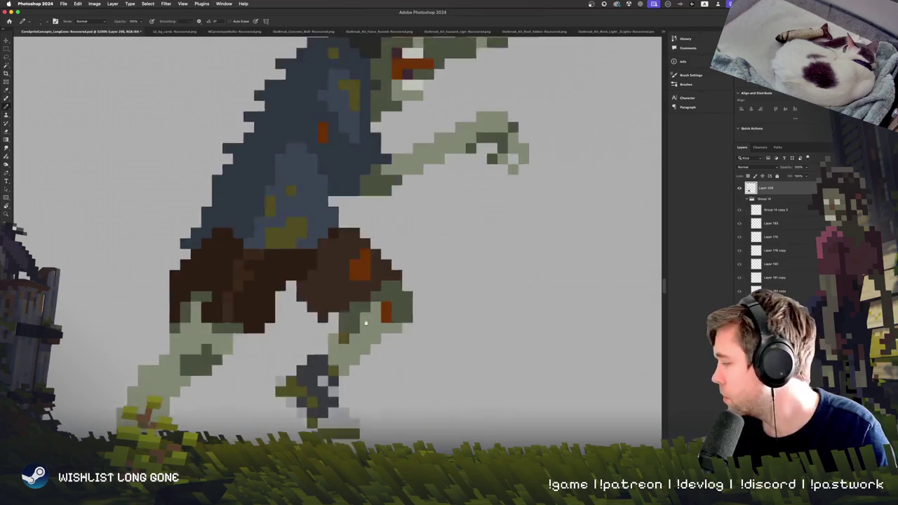
scroll(473, 317, down, 3)
scroll(331, 407, right, 3)
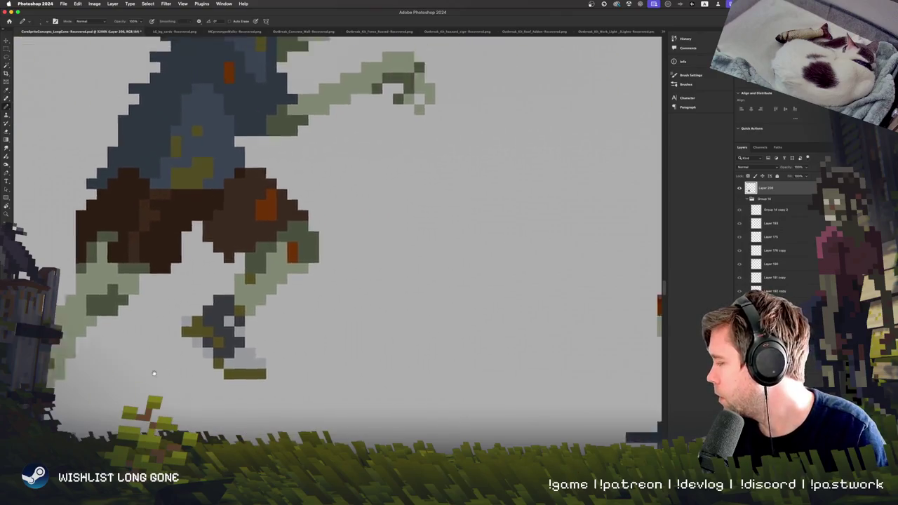
scroll(150, 370, right, 5)
scroll(221, 362, right, 5)
scroll(221, 362, down, 5)
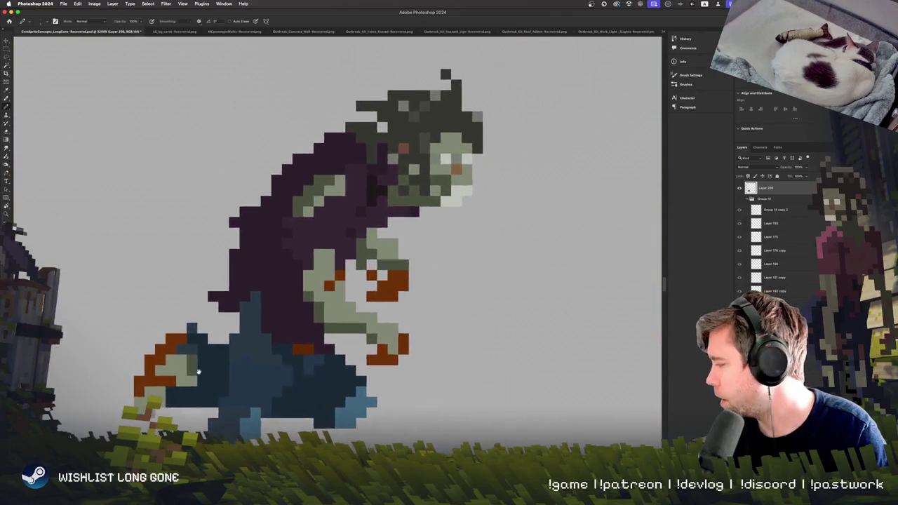
scroll(421, 311, up, 2)
scroll(390, 347, up, 3)
scroll(389, 346, up, 1)
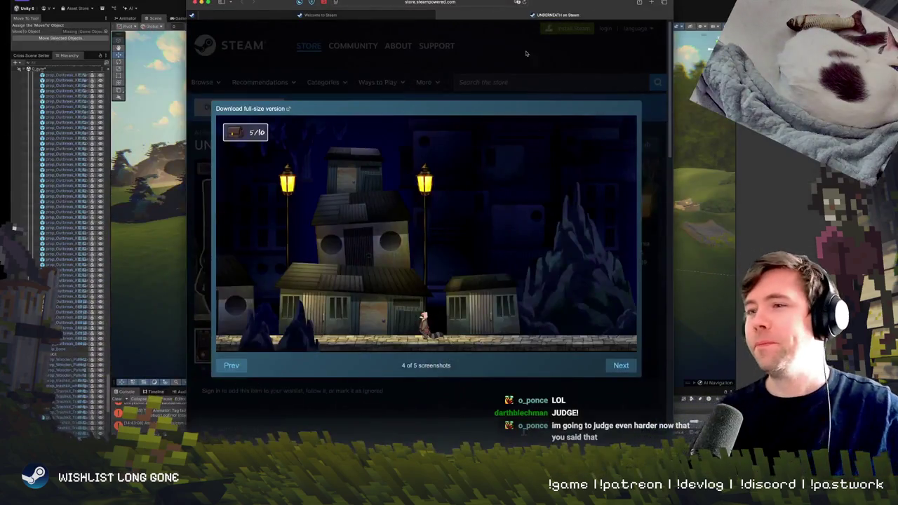
Reopen the first UNDERNEATH screenshot full-size and page forward through the screenshots
click(418, 288)
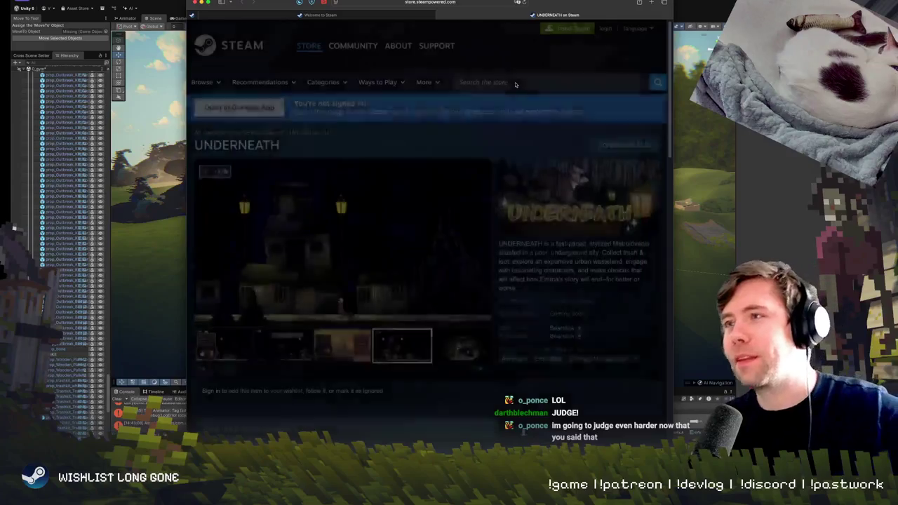
click(224, 346)
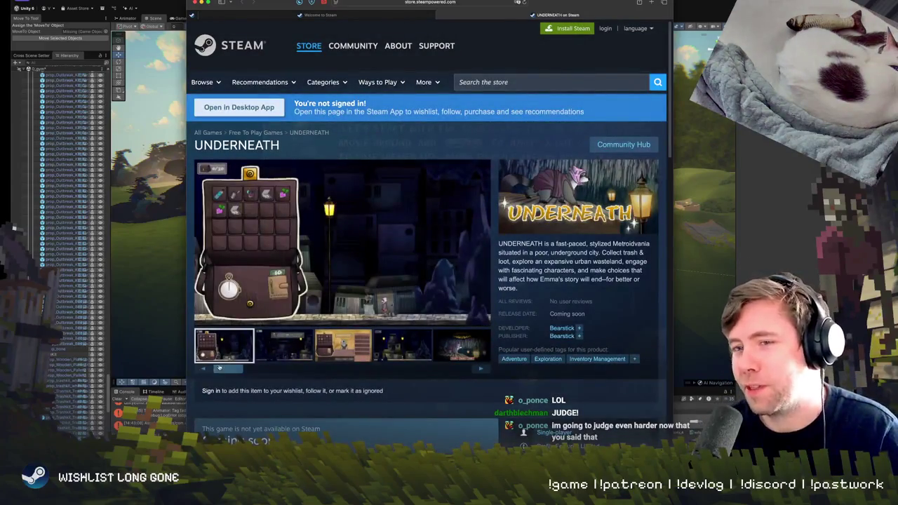
click(330, 245)
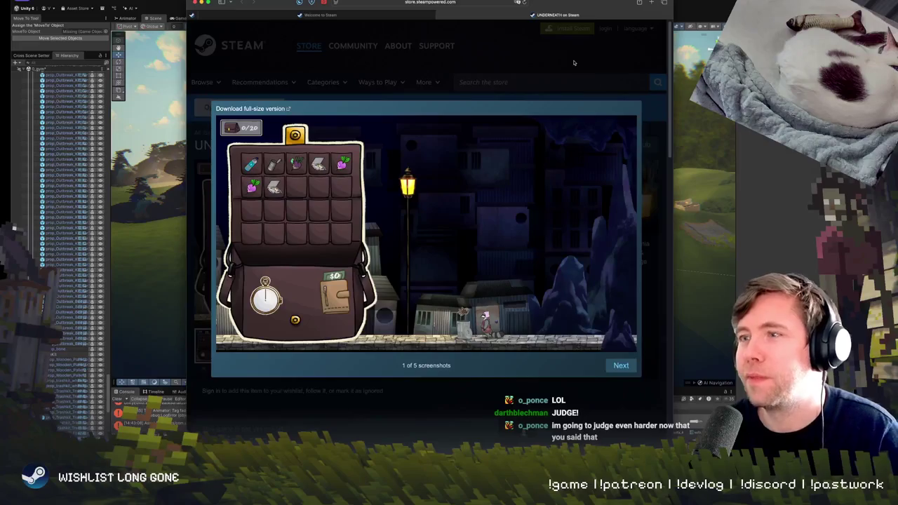
key(Right)
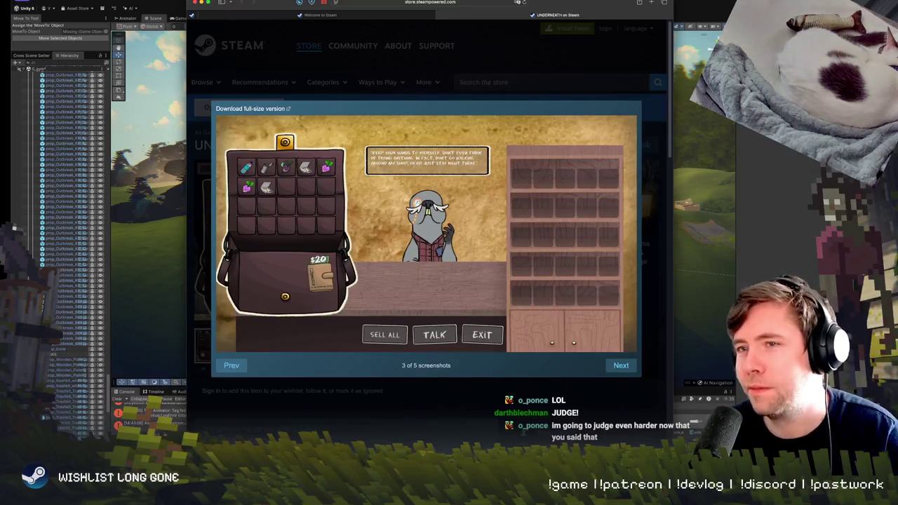
key(Right)
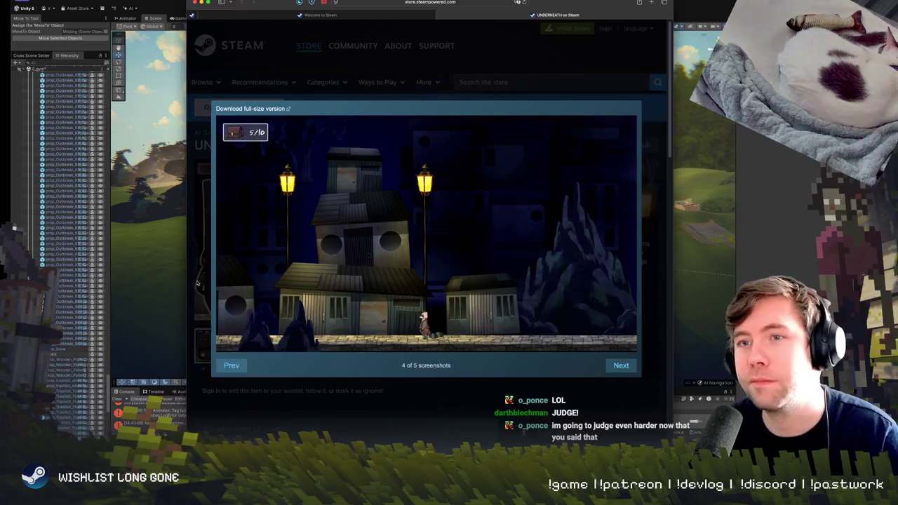
Enlarge and reposition the browser window, page to screenshot 5 of 5, and close the viewer
mouse_move(189, 283)
mouse_down()
mouse_move(13, 284)
mouse_move(57, 281)
mouse_up()
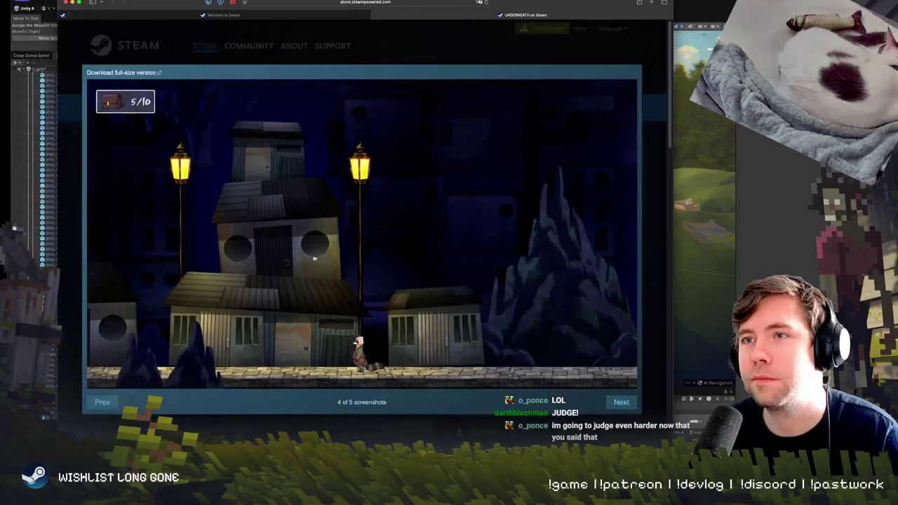
drag(351, 2, 416, 13)
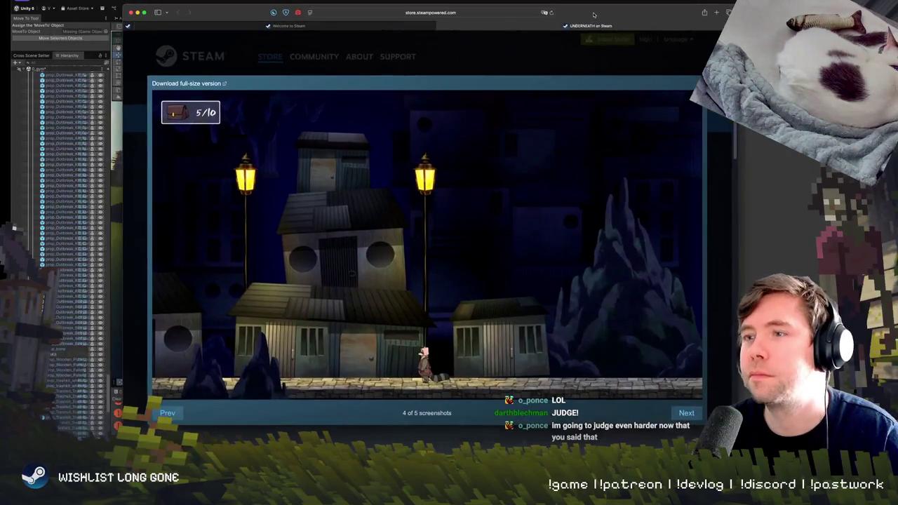
key(Right)
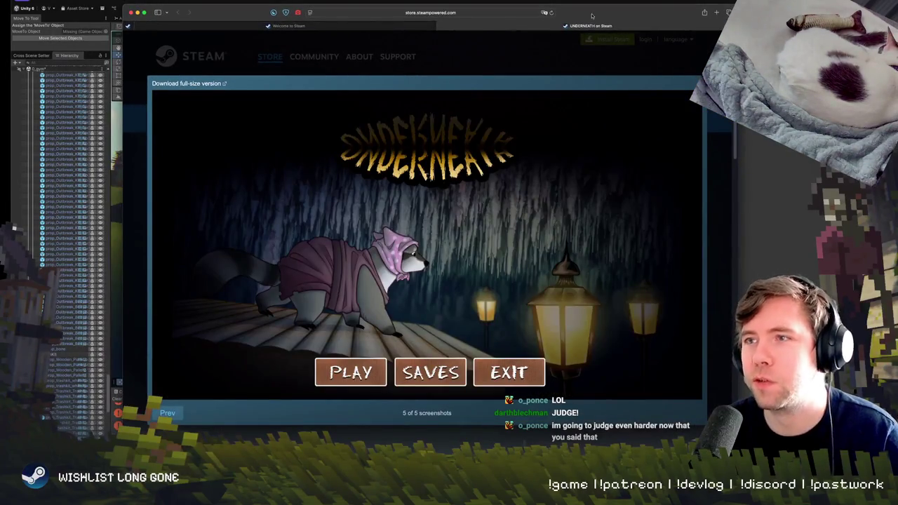
key(Escape)
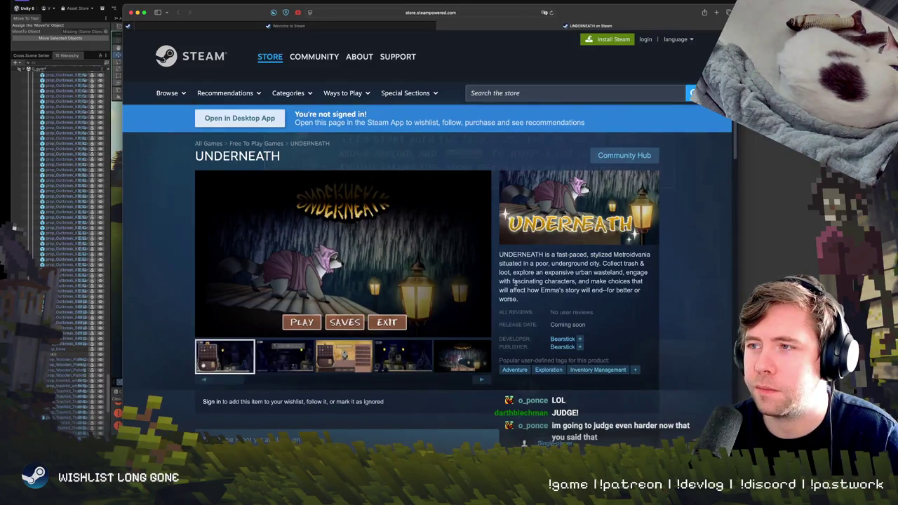
mouse_move(513, 265)
mouse_down()
mouse_move(568, 264)
mouse_move(575, 281)
mouse_up()
click(580, 263)
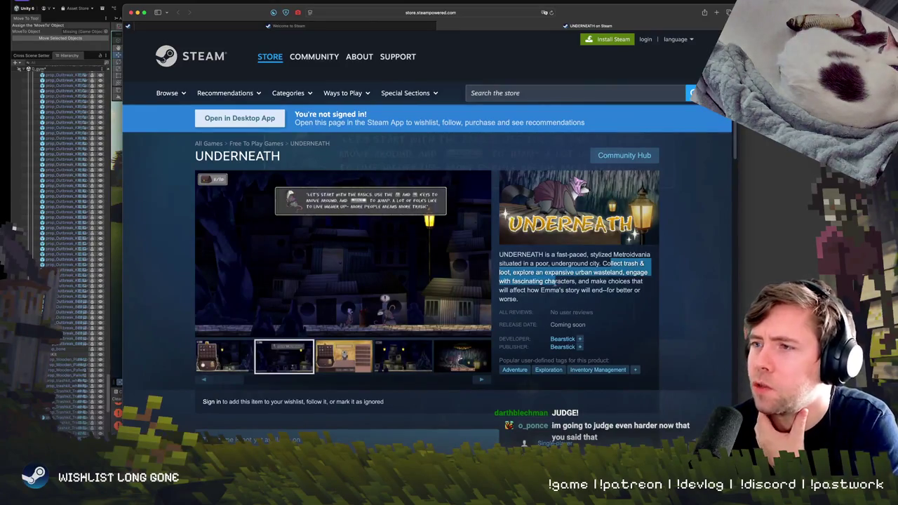
drag(564, 281, 551, 291)
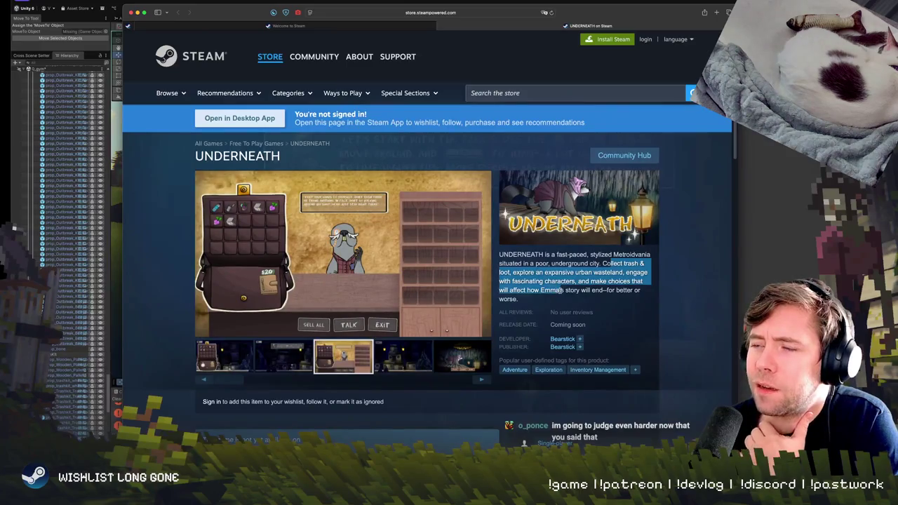
click(562, 290)
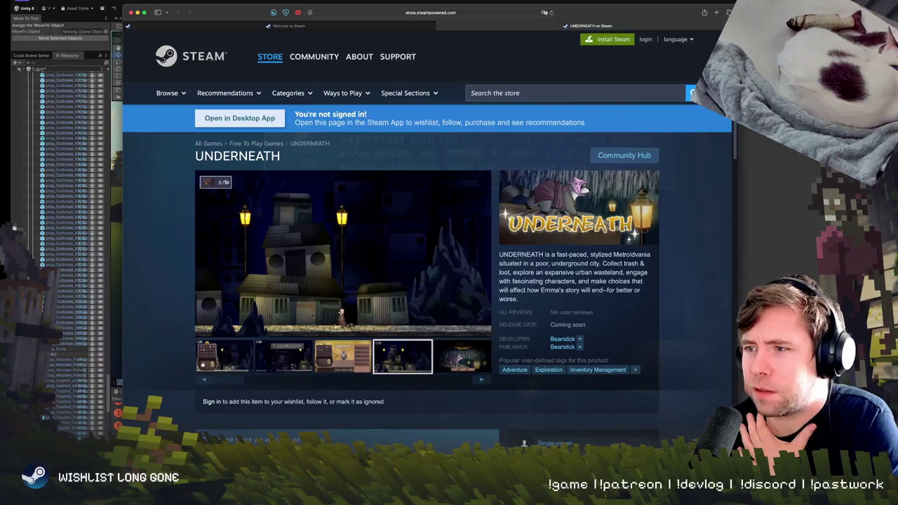
Scroll down to About This Game and expand the full description with READ MORE
scroll(336, 326, down, 5)
scroll(379, 355, down, 3)
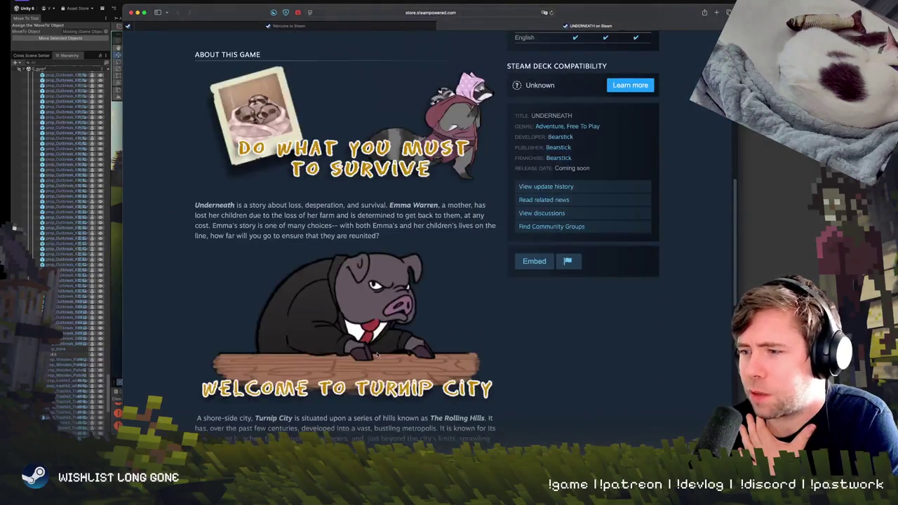
scroll(376, 355, down, 2)
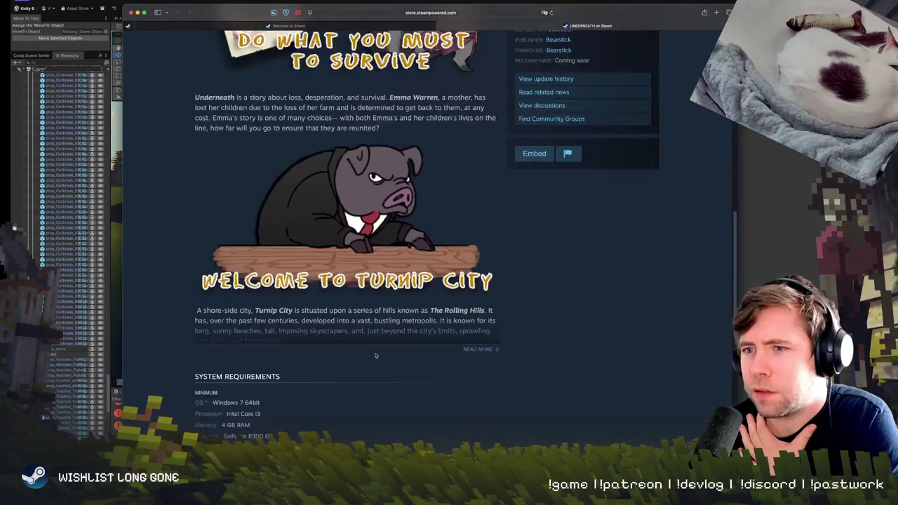
click(479, 349)
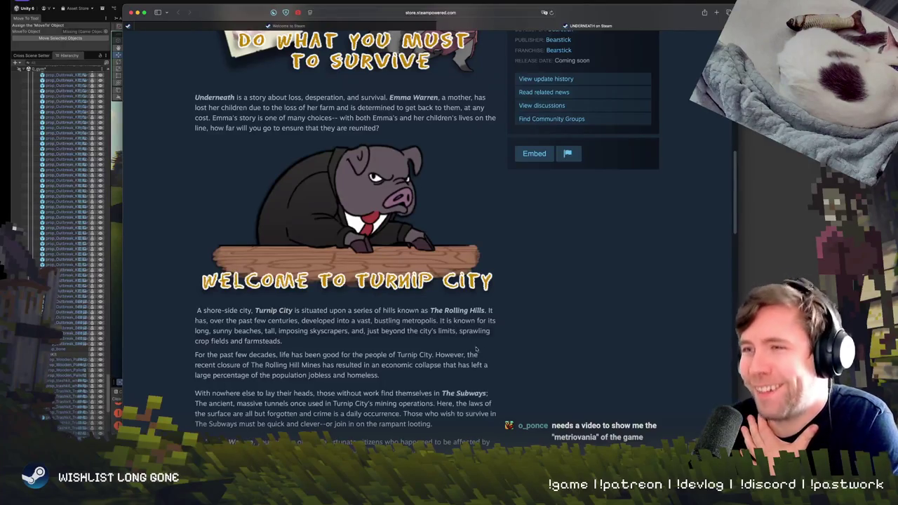
Read through the full Underneath story about Emma Warren and Turnip City
scroll(377, 344, down, 1)
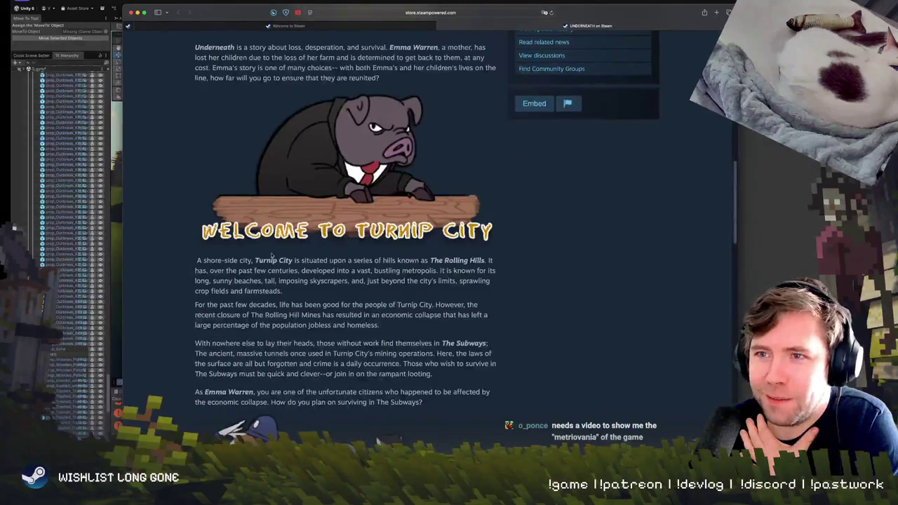
scroll(365, 292, down, 1)
scroll(363, 292, down, 1)
scroll(359, 292, down, 1)
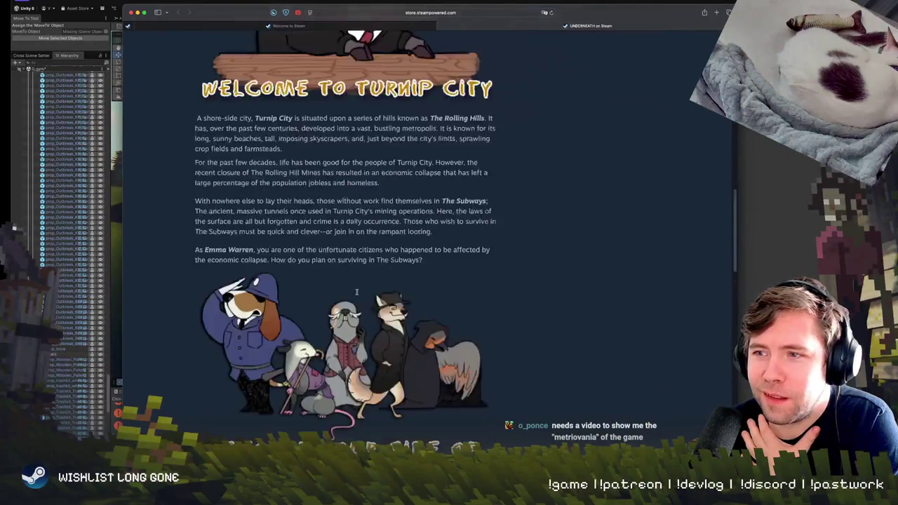
scroll(358, 291, down, 2)
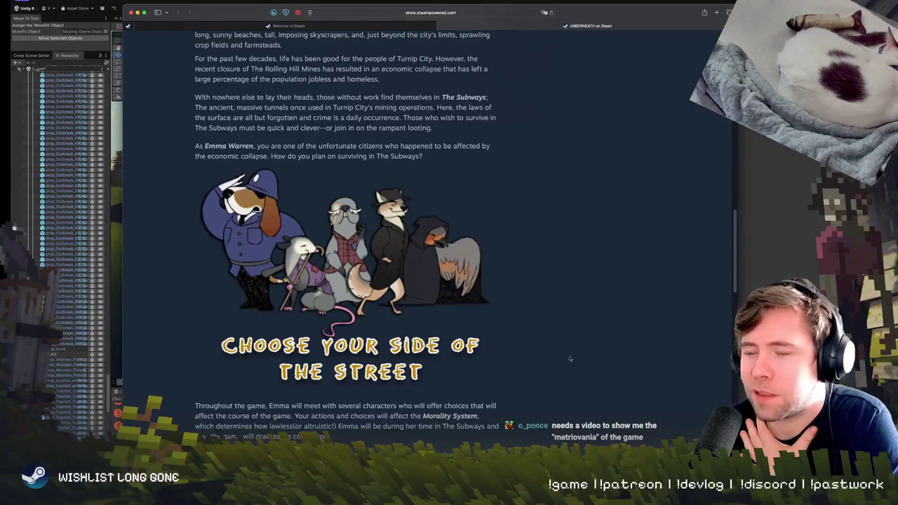
scroll(569, 358, down, 3)
scroll(511, 372, down, 3)
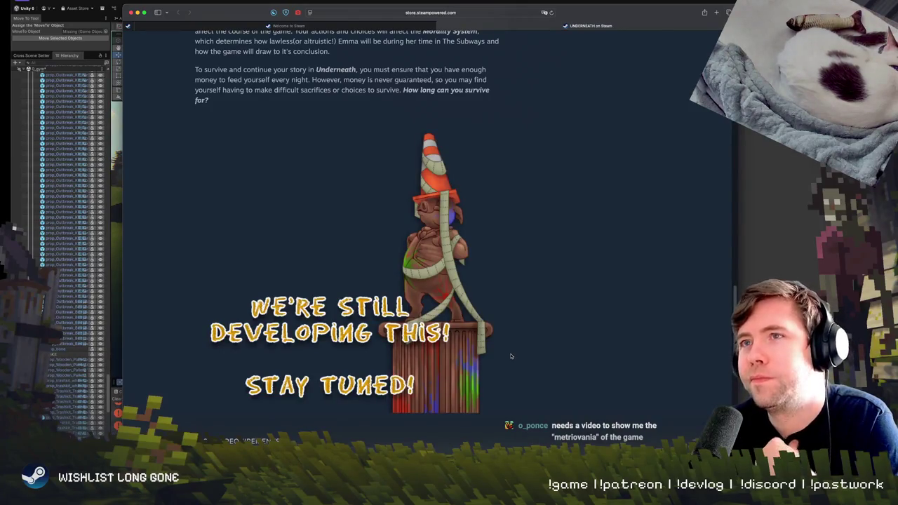
scroll(503, 365, up, 2)
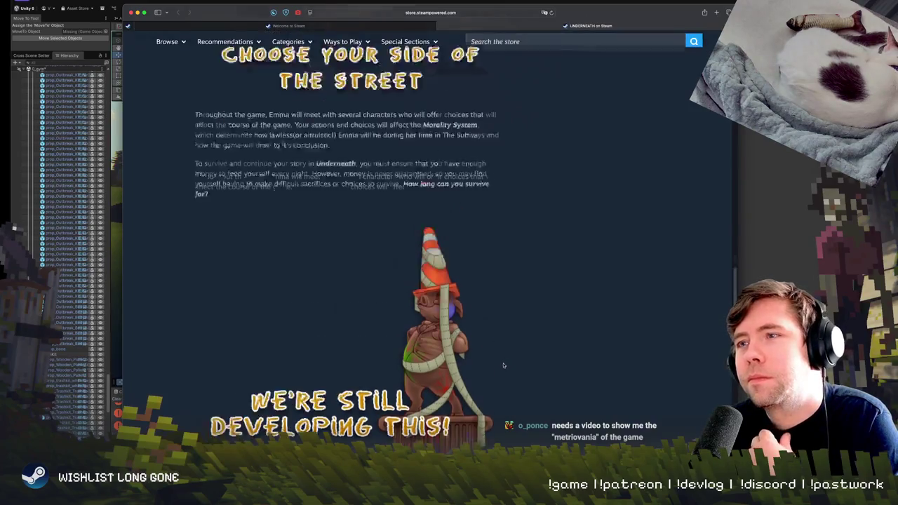
scroll(391, 386, down, 3)
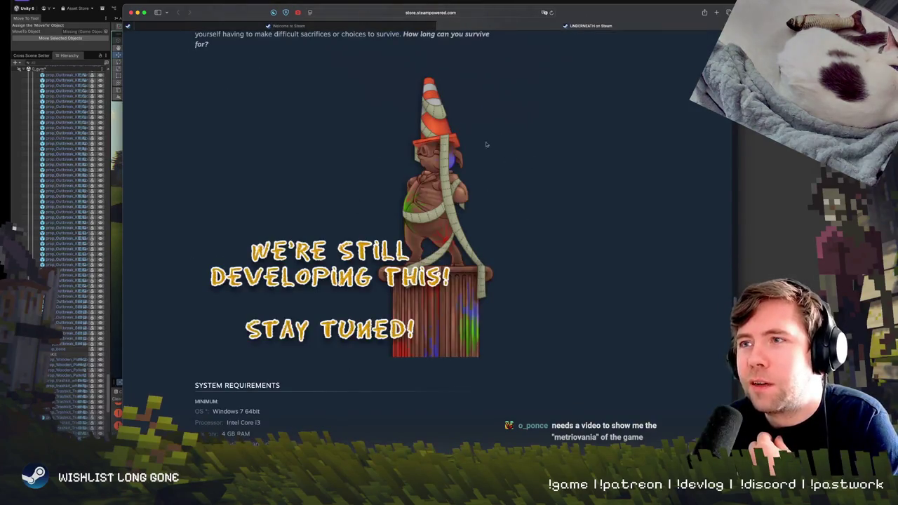
scroll(480, 321, up, 5)
scroll(463, 329, up, 5)
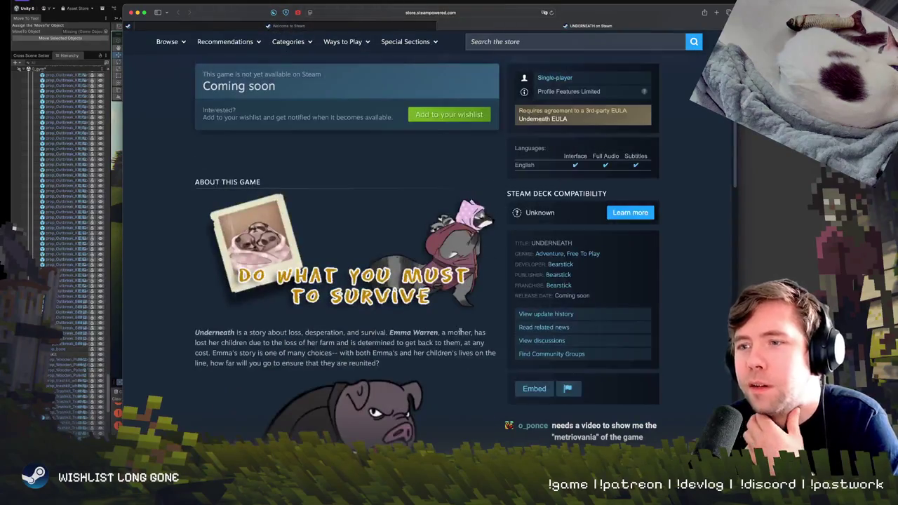
scroll(460, 333, down, 3)
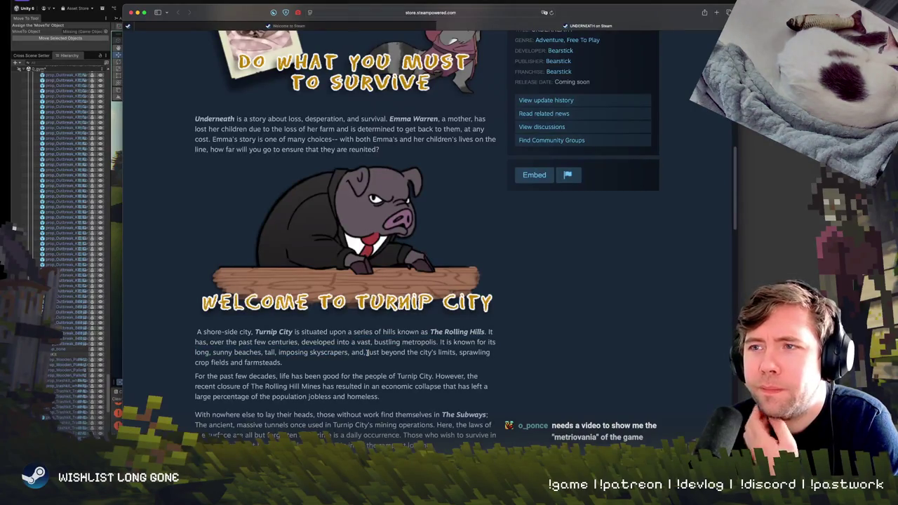
scroll(368, 352, down, 1)
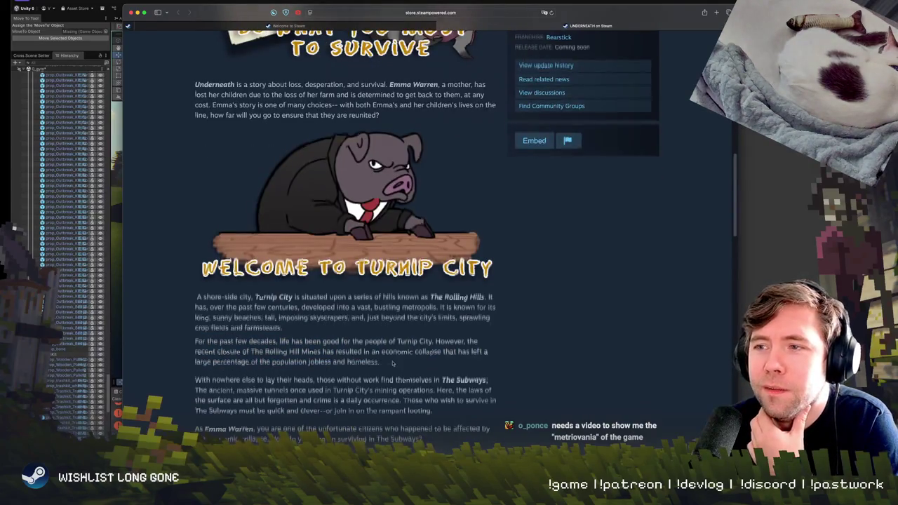
scroll(337, 280, down, 4)
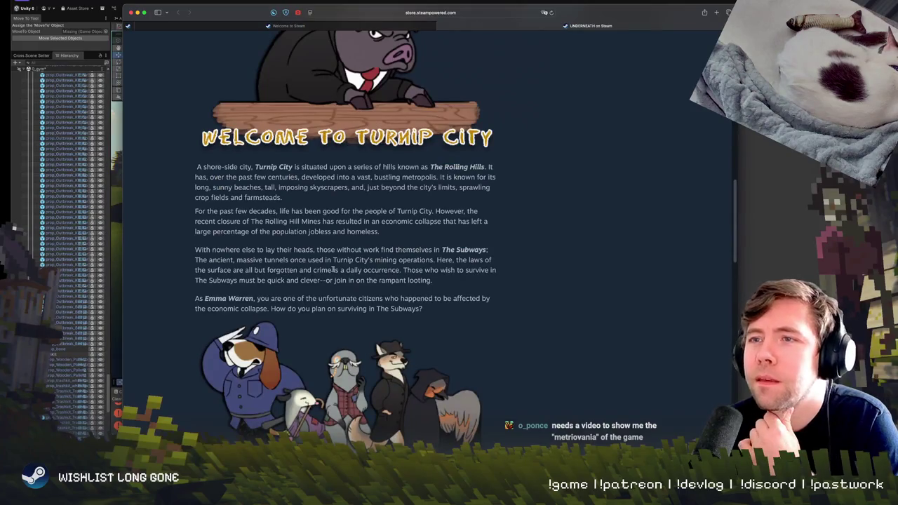
Highlight and clear the sentence about The Subways, then scroll back to the page header
drag(316, 250, 397, 272)
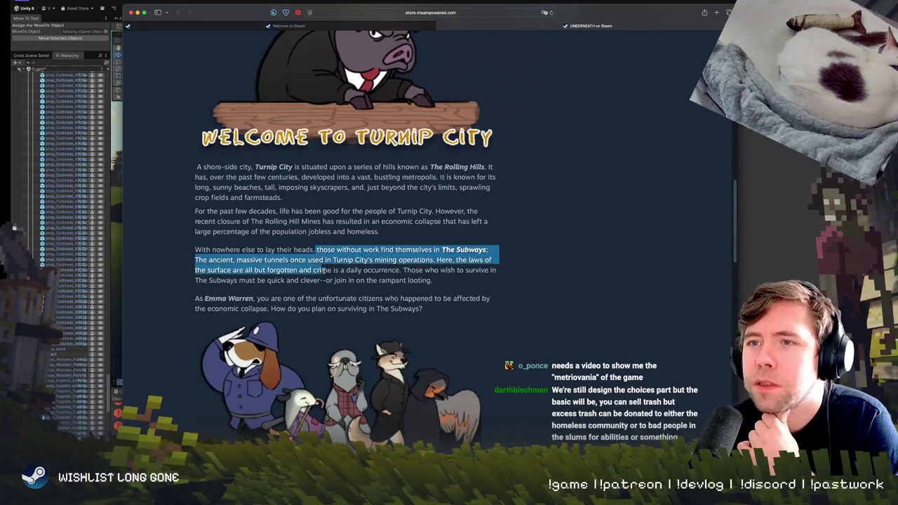
click(381, 279)
scroll(367, 297, up, 4)
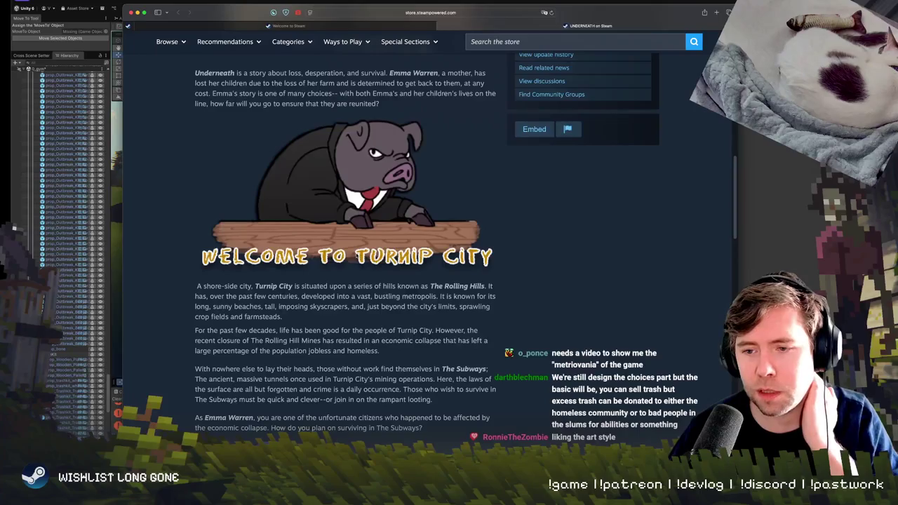
scroll(358, 264, up, 10)
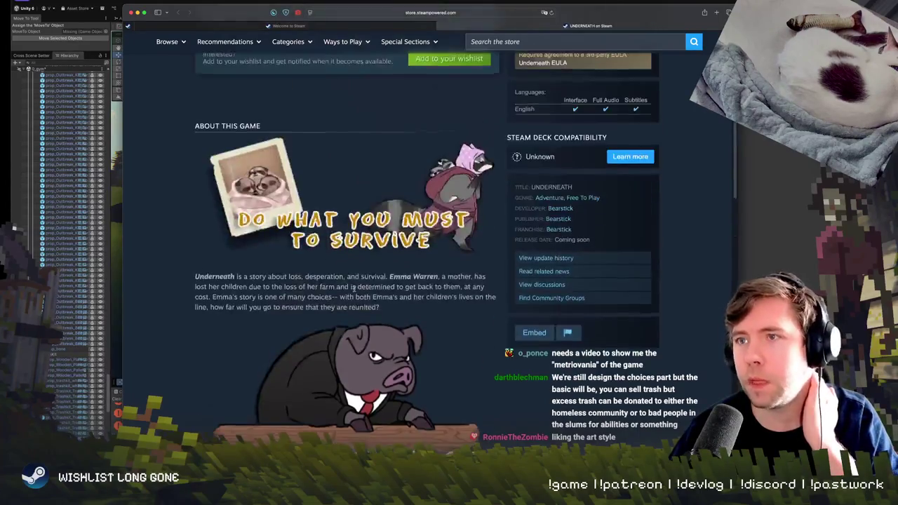
scroll(354, 281, up, 10)
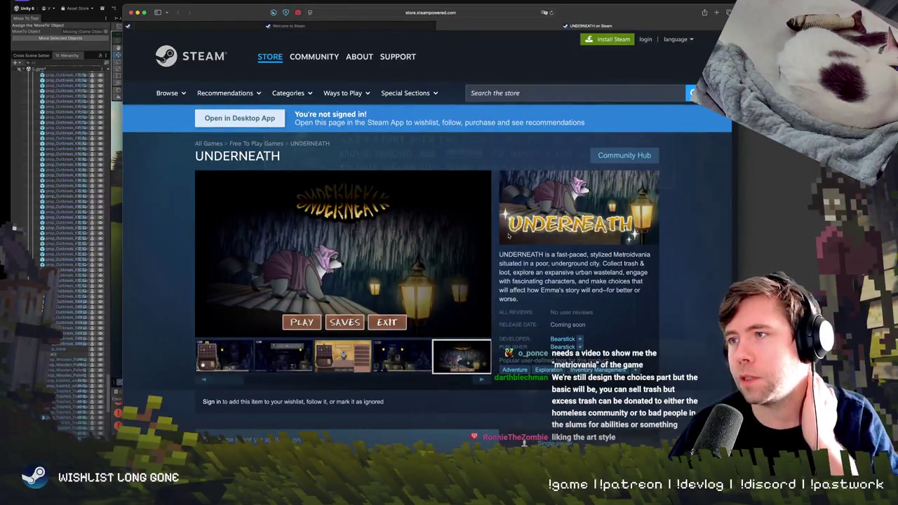
Enlarge the main-menu screenshot full-size and close it, twice
click(345, 202)
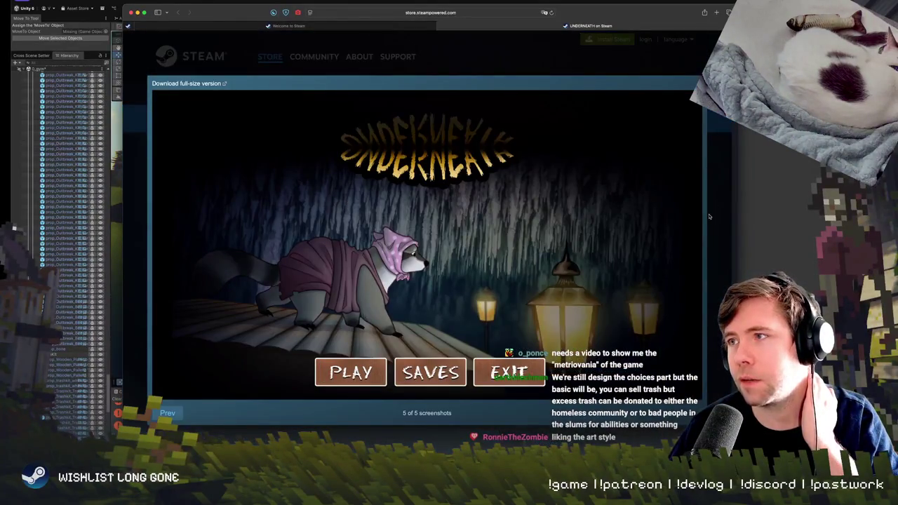
click(709, 216)
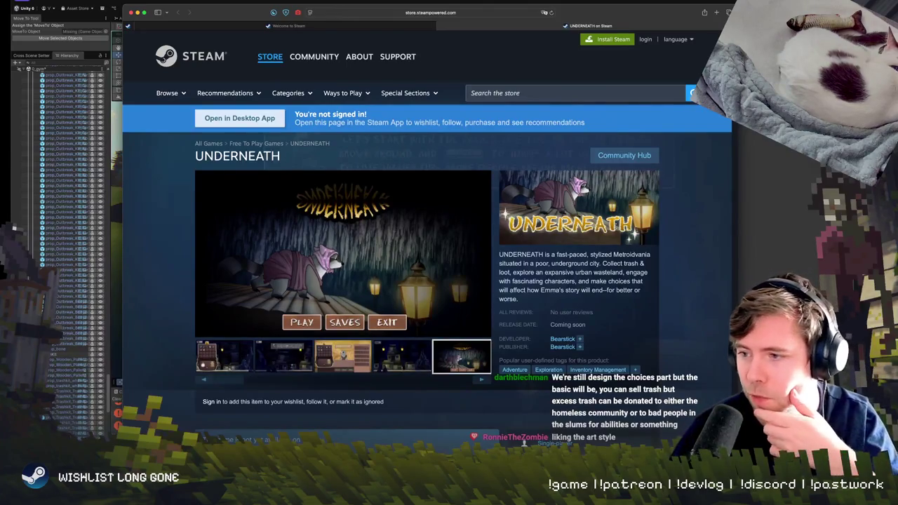
click(455, 289)
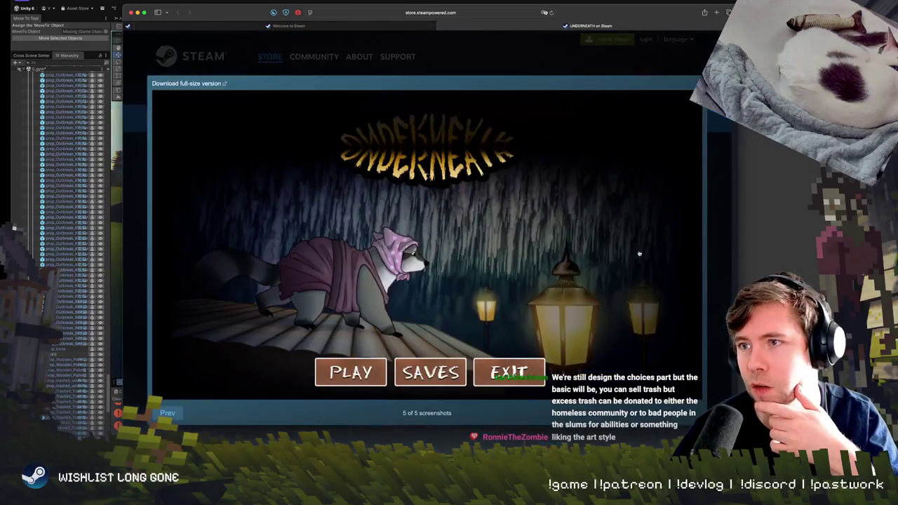
click(727, 292)
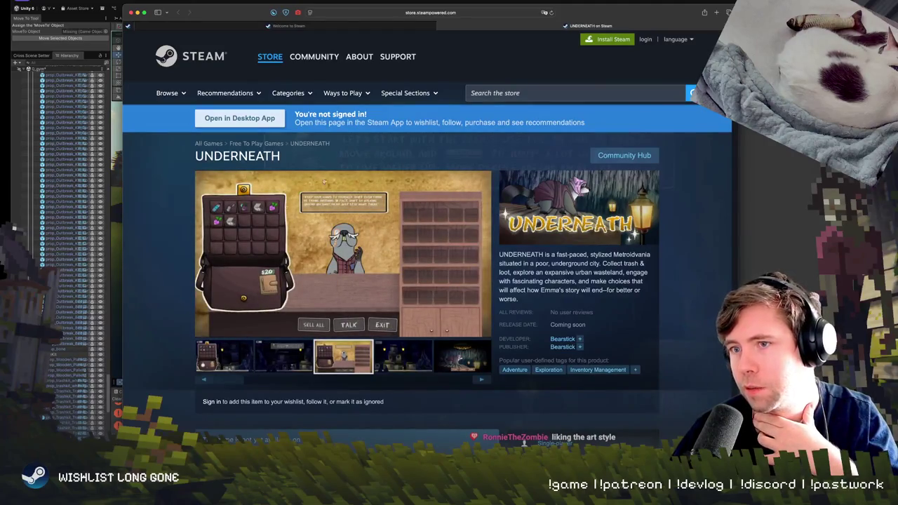
Show the first screenshot, the inventory bag on the night street, and enlarge it full-size
click(220, 354)
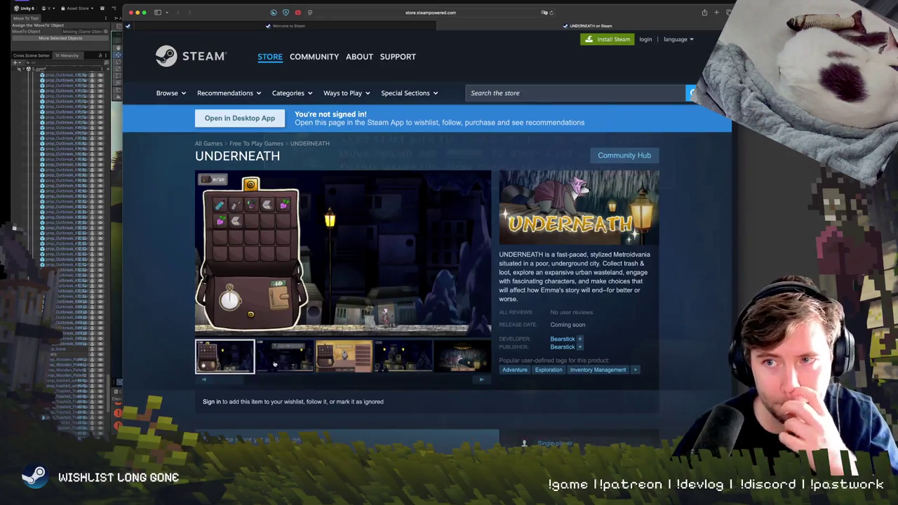
click(352, 359)
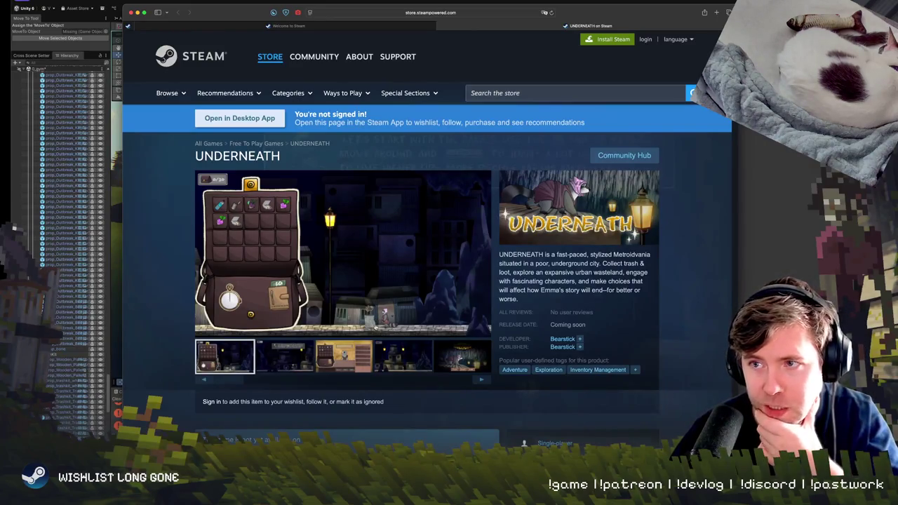
click(433, 321)
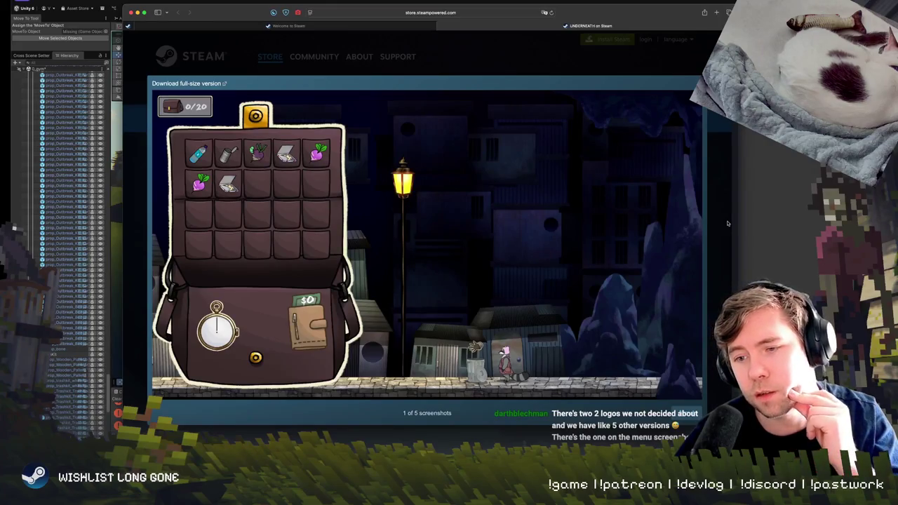
Cycle two screenshots forward in the enlarged viewer, close it, and bring up the store home link's options
key(Right)
key(Right)
key(Right)
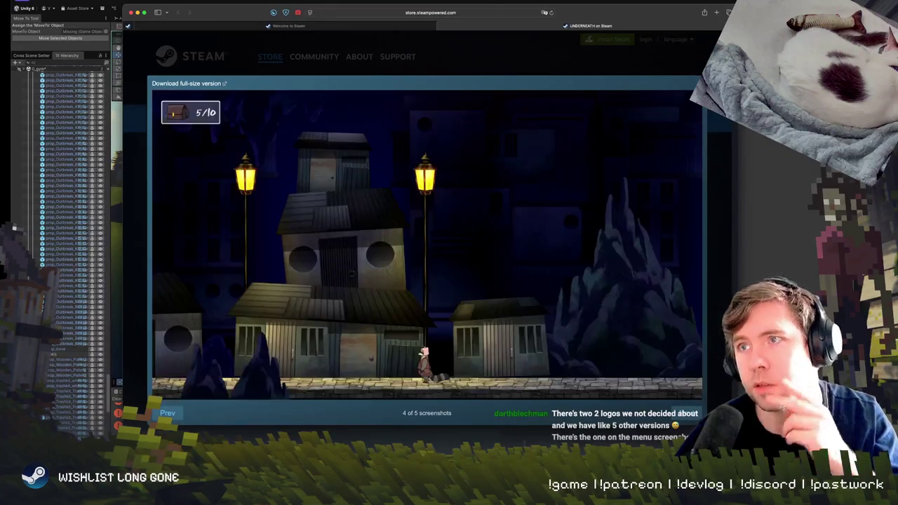
key(Right)
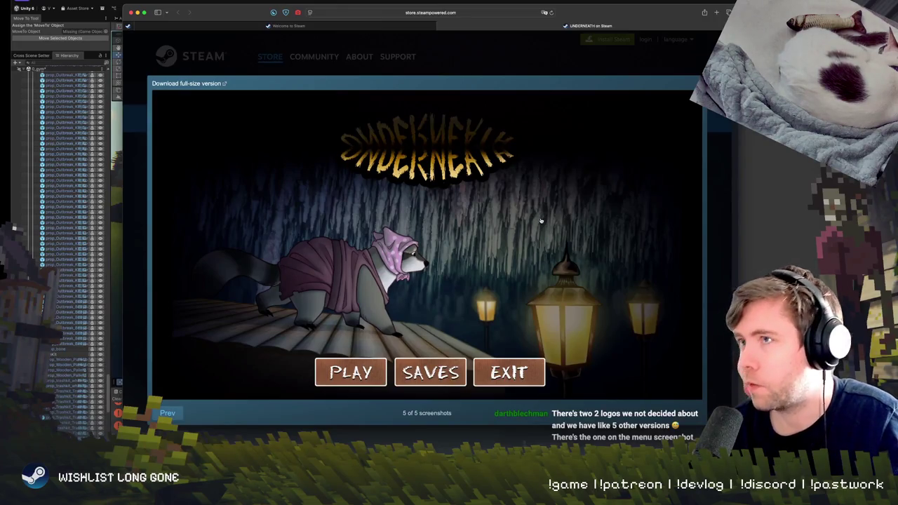
click(208, 54)
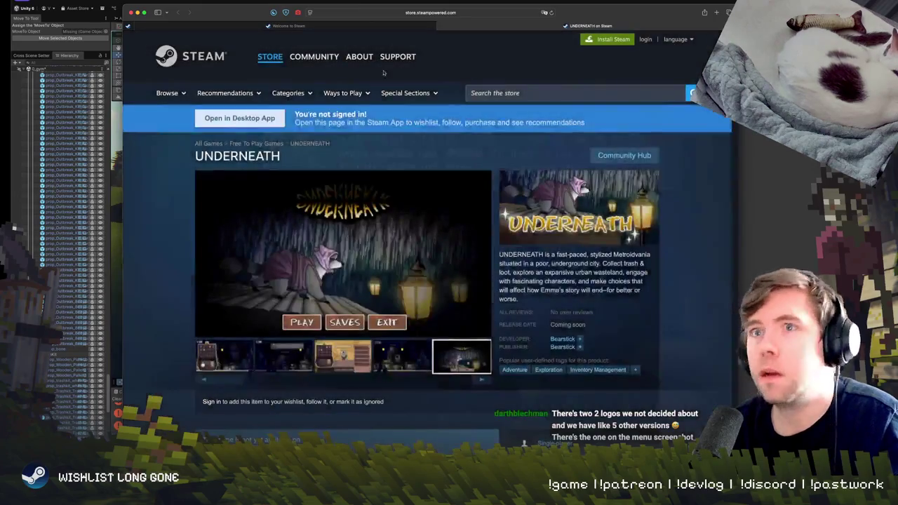
right_click(208, 54)
Open the Steam store home in a new tab and scroll through its discounted games
click(232, 56)
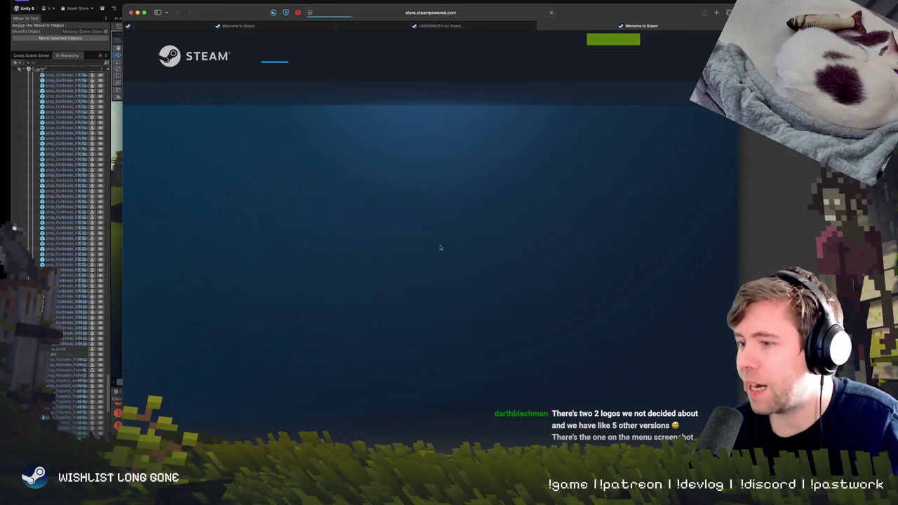
scroll(440, 247, down, 2)
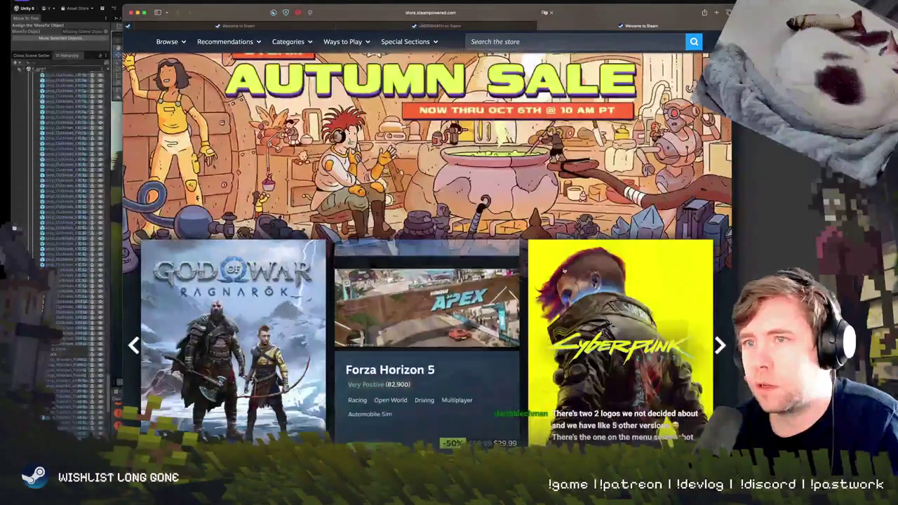
scroll(554, 288, down, 3)
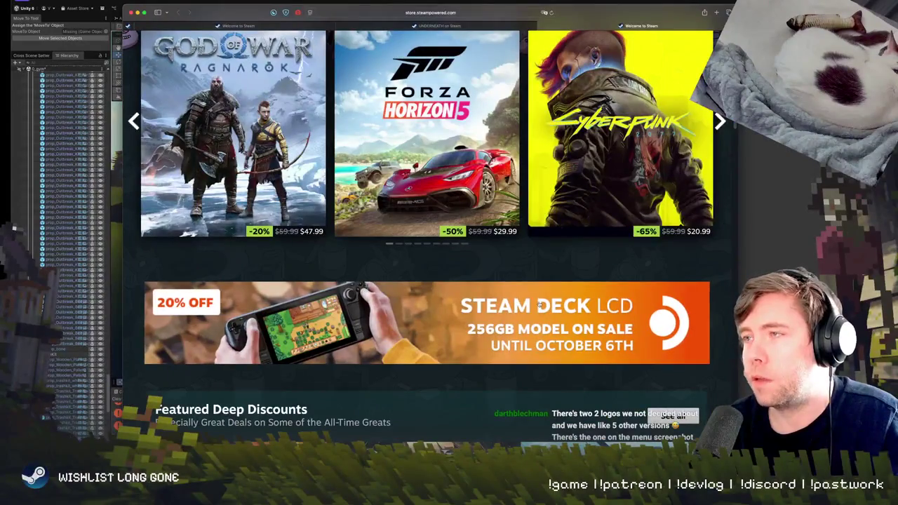
scroll(539, 304, down, 4)
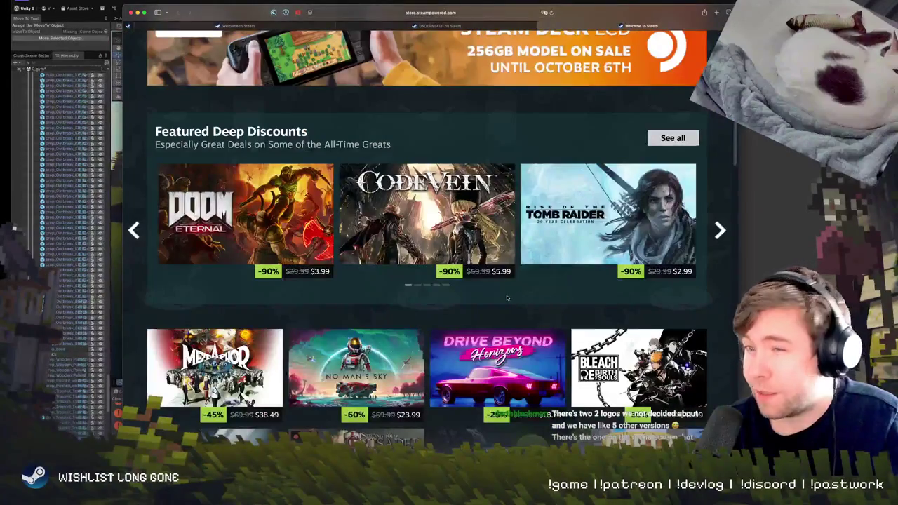
scroll(507, 297, down, 3)
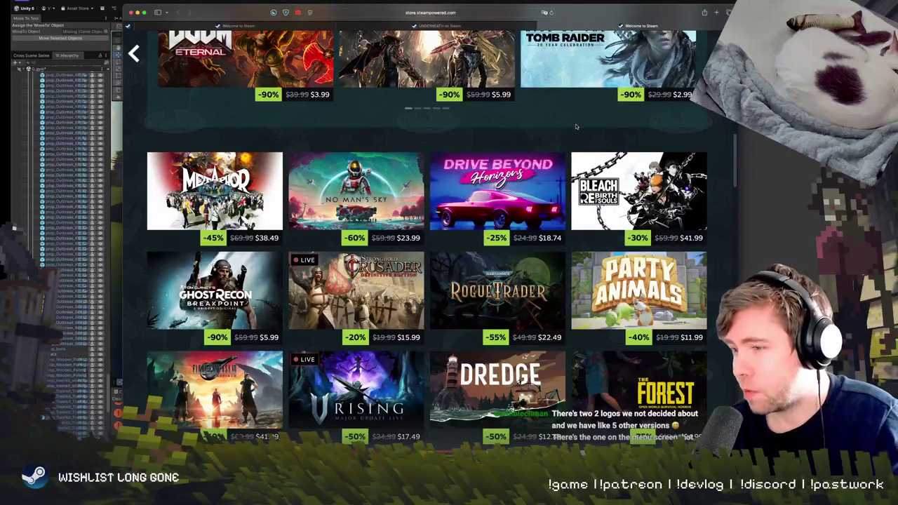
scroll(576, 126, down, 3)
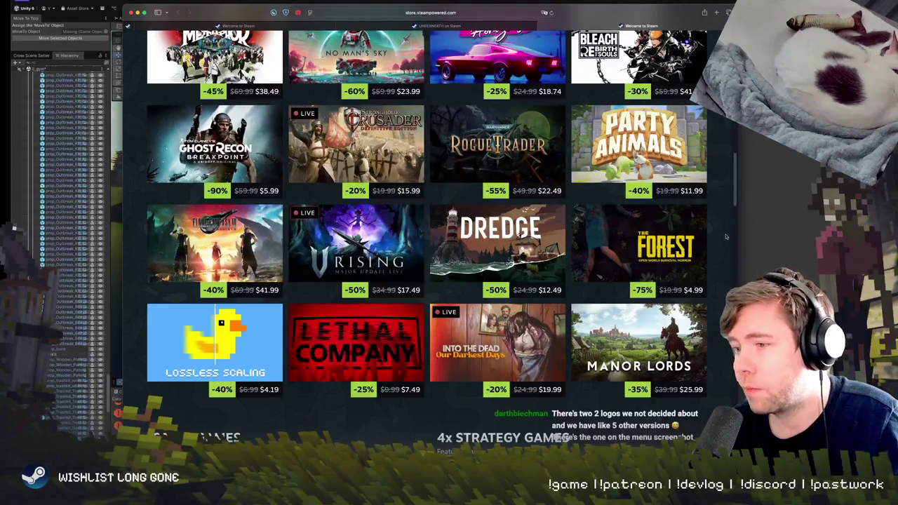
scroll(724, 248, down, 2)
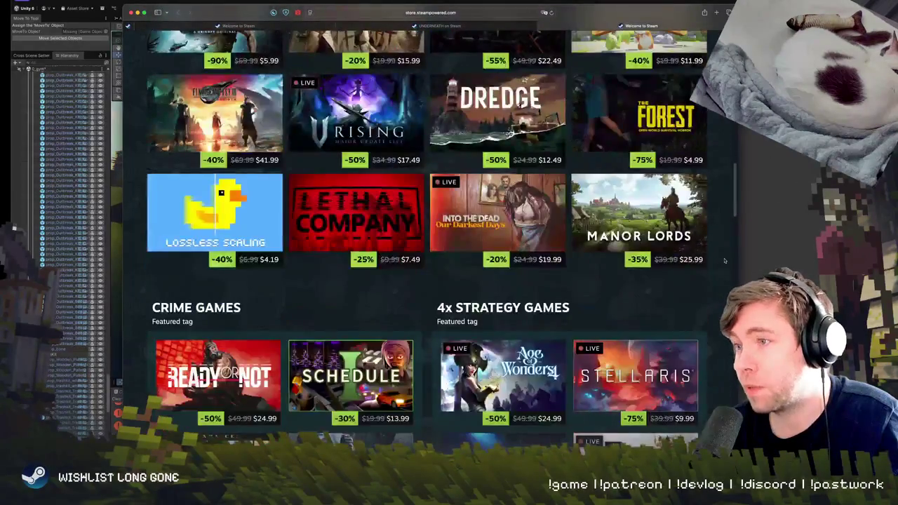
scroll(419, 183, down, 3)
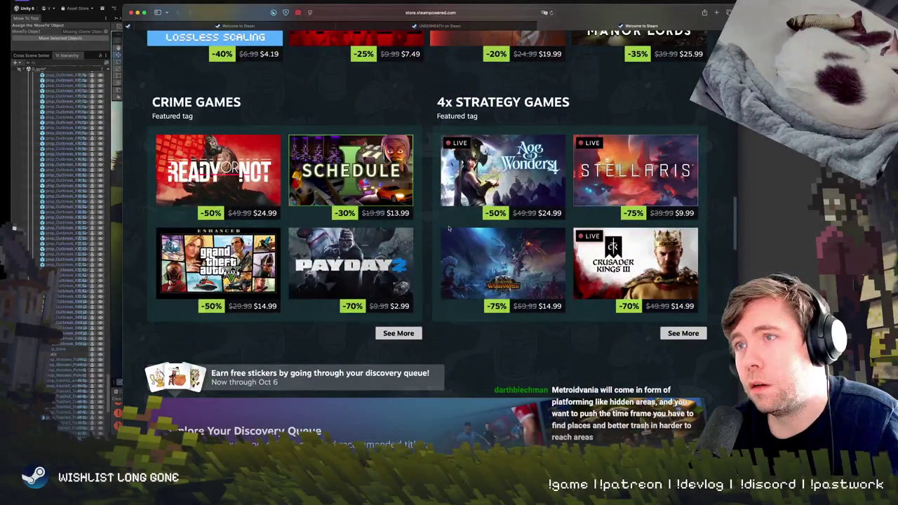
scroll(448, 228, down, 1)
Continue down to the Under $10 row and open the Megabonk store page
scroll(448, 228, down, 2)
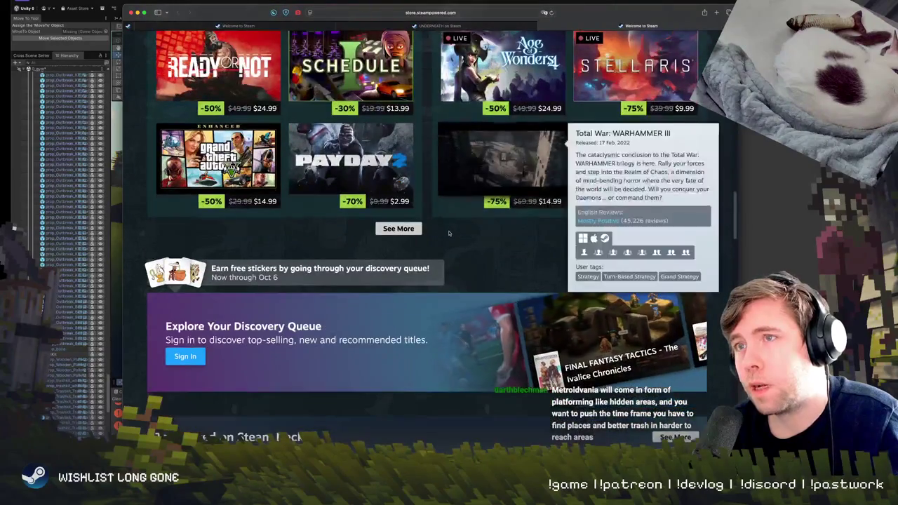
scroll(449, 233, down, 2)
scroll(463, 246, down, 2)
scroll(484, 263, down, 4)
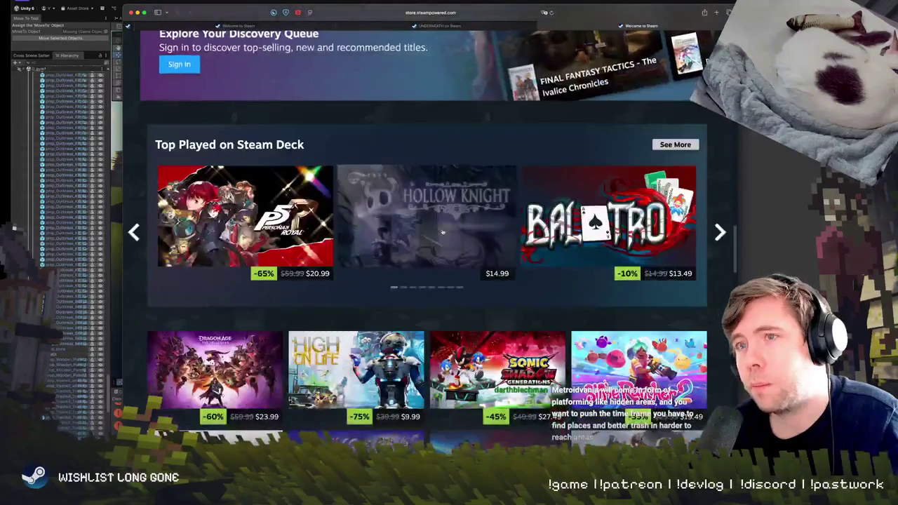
scroll(499, 295, down, 5)
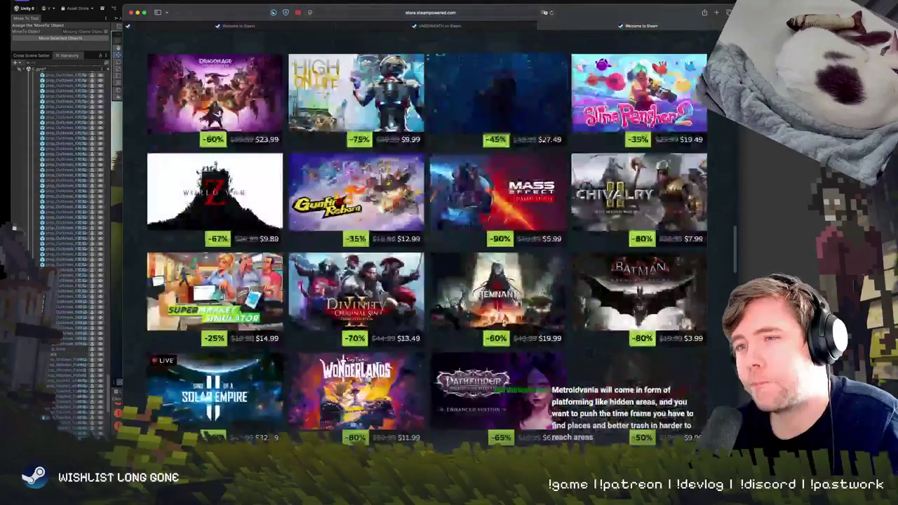
scroll(503, 323, down, 5)
scroll(499, 319, down, 1)
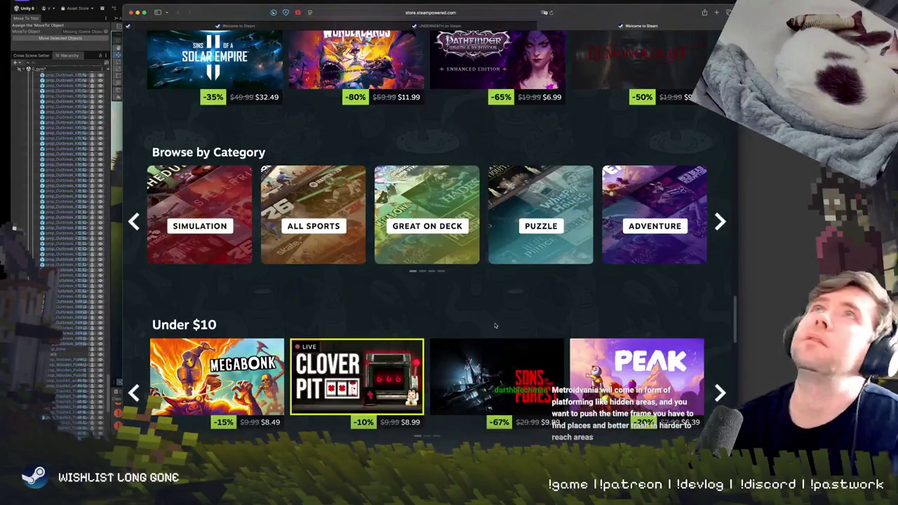
scroll(493, 314, down, 3)
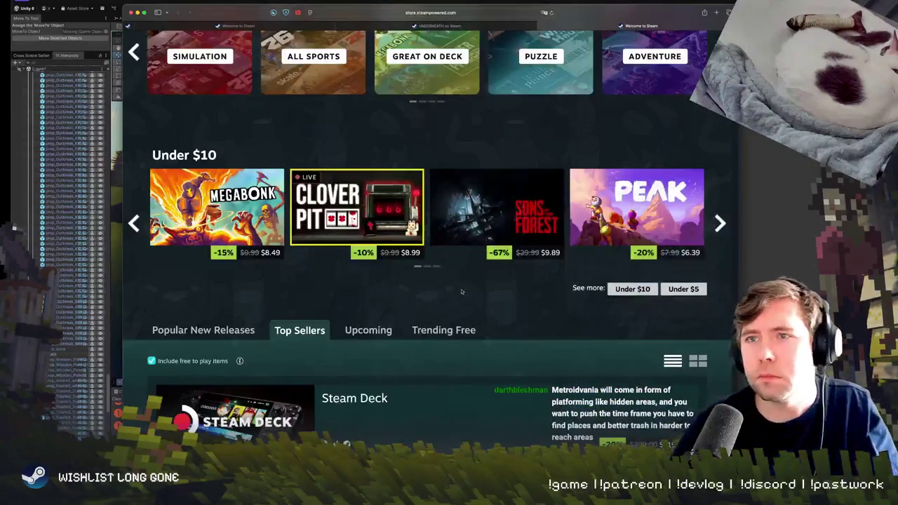
click(209, 177)
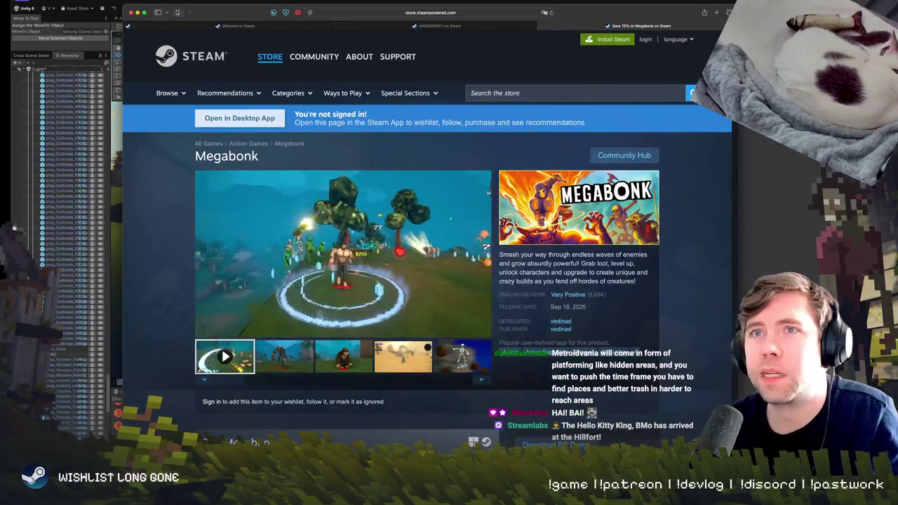
Go back from Megabonk to the store front and switch to the 'UNDERNEATH on Steam' tab
key(super+bracketleft)
click(424, 27)
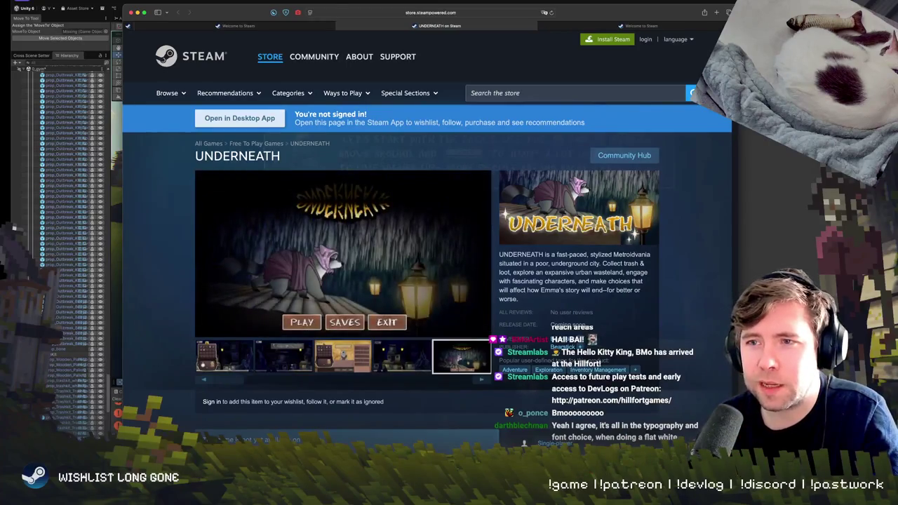
Page through the UNDERNEATH screenshot thumbnails, ending on the shop screenshot, then open a new blank tab
click(232, 356)
click(284, 356)
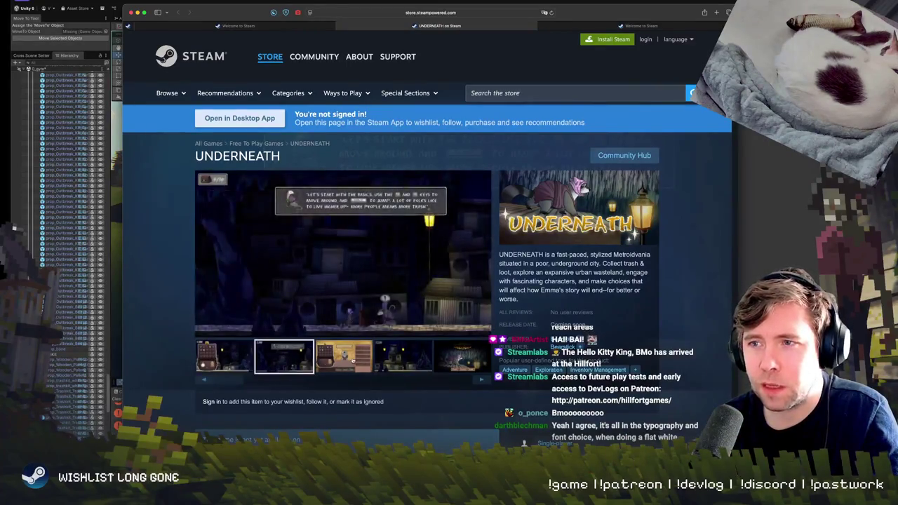
click(344, 355)
click(403, 352)
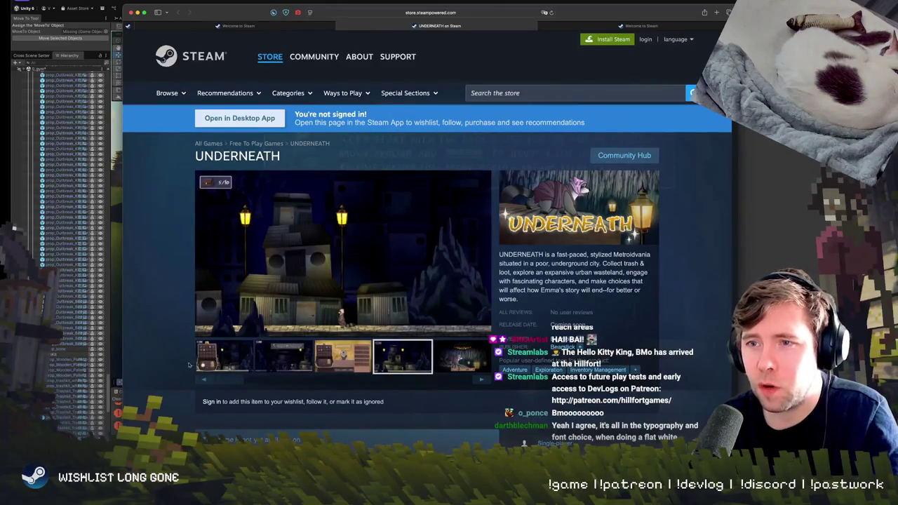
click(214, 356)
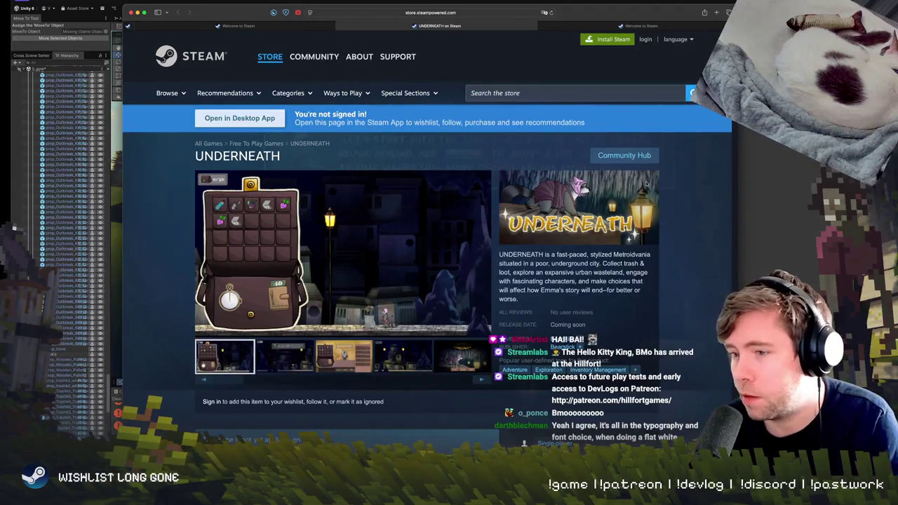
scroll(426, 310, down, 1)
click(345, 354)
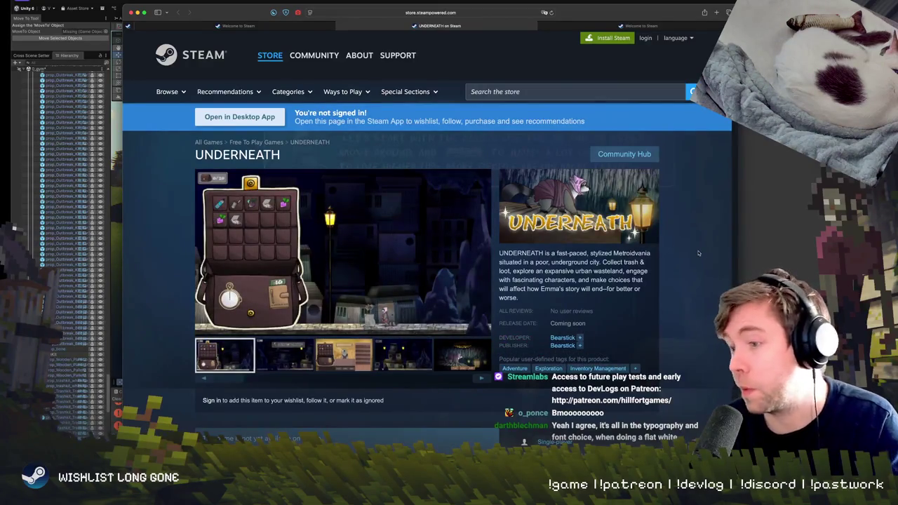
key(super+t)
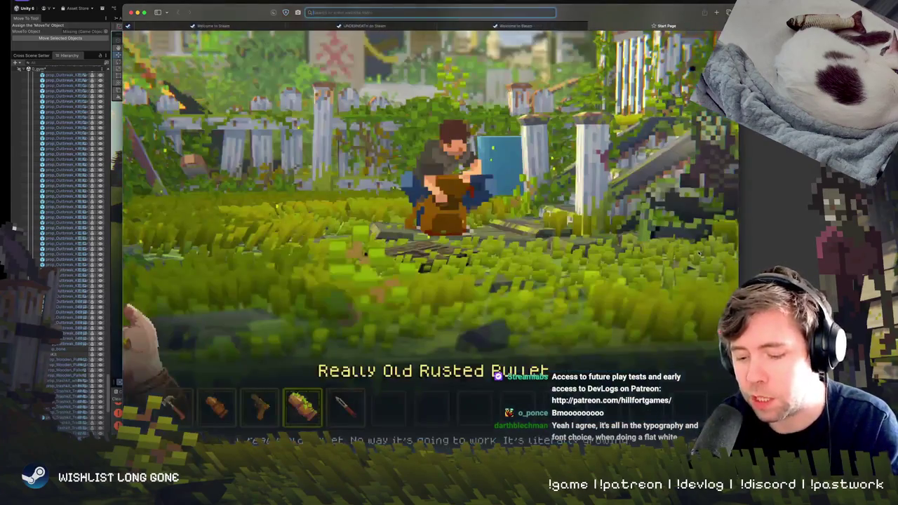
Search Google Images for 'Moonlighter' and preview the TheGamer and Player One tips images
text(Moonlighter)
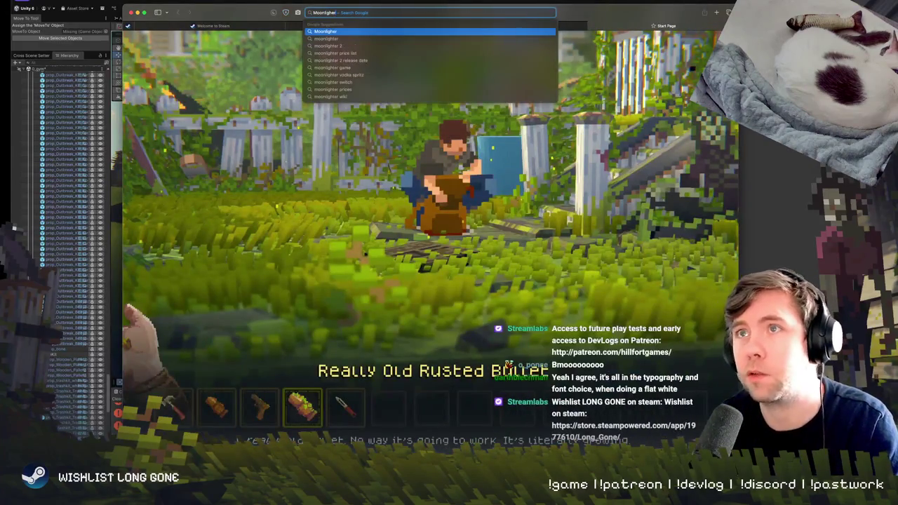
key(Return)
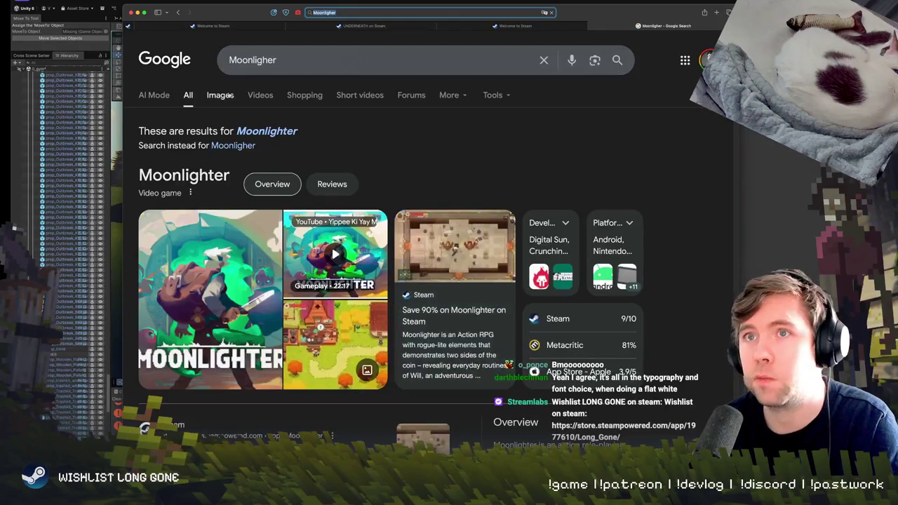
click(220, 95)
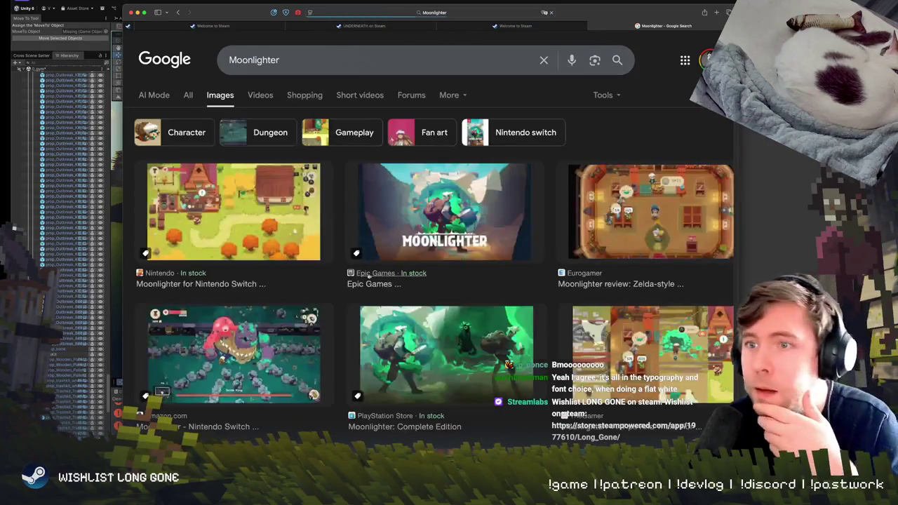
scroll(631, 281, down, 3)
click(660, 302)
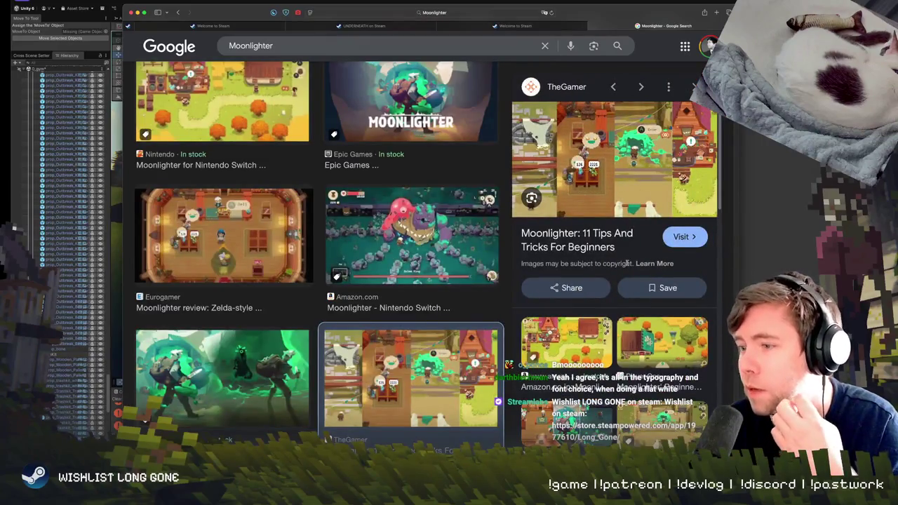
click(656, 335)
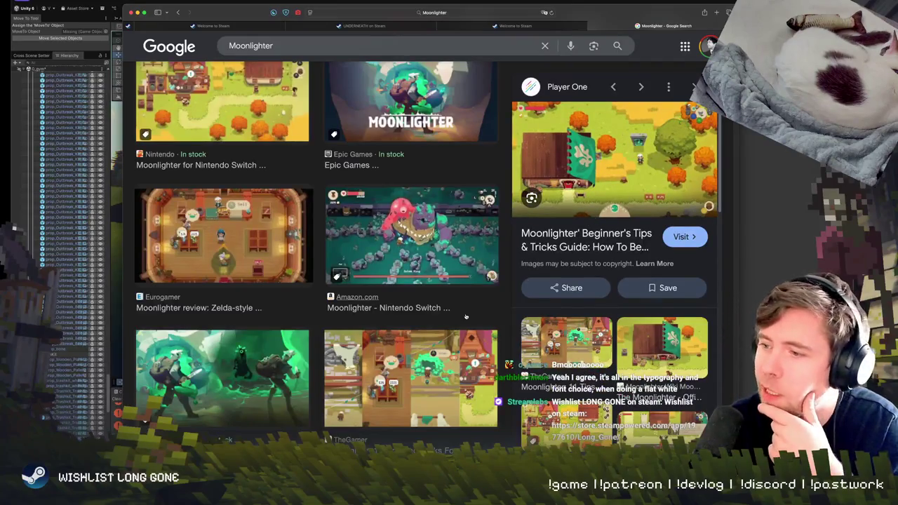
Scroll further and preview the Steam Moonlighter image
scroll(409, 364, down, 2)
scroll(409, 363, down, 5)
scroll(407, 329, down, 2)
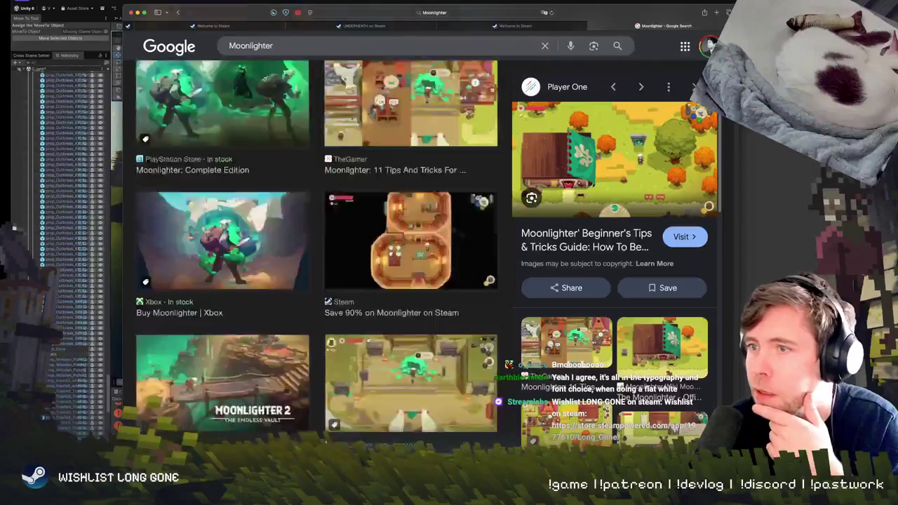
scroll(405, 308, down, 3)
click(434, 164)
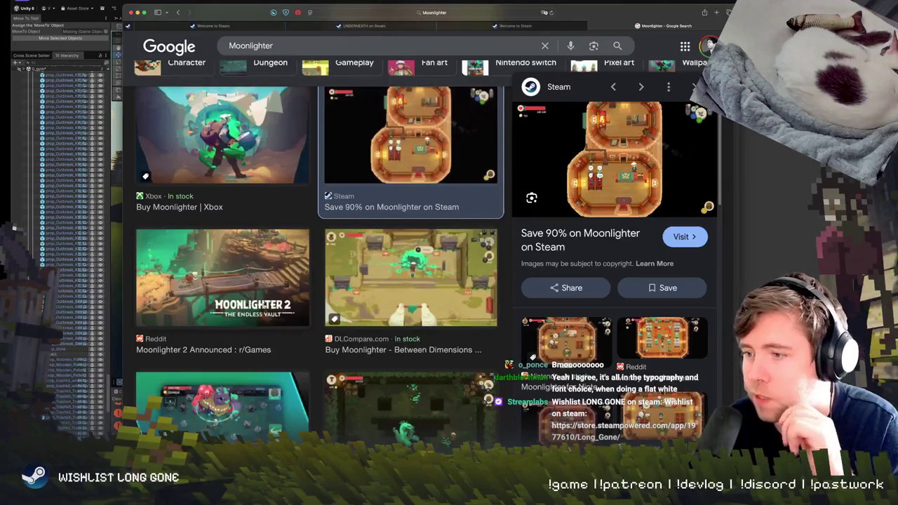
scroll(265, 315, down, 4)
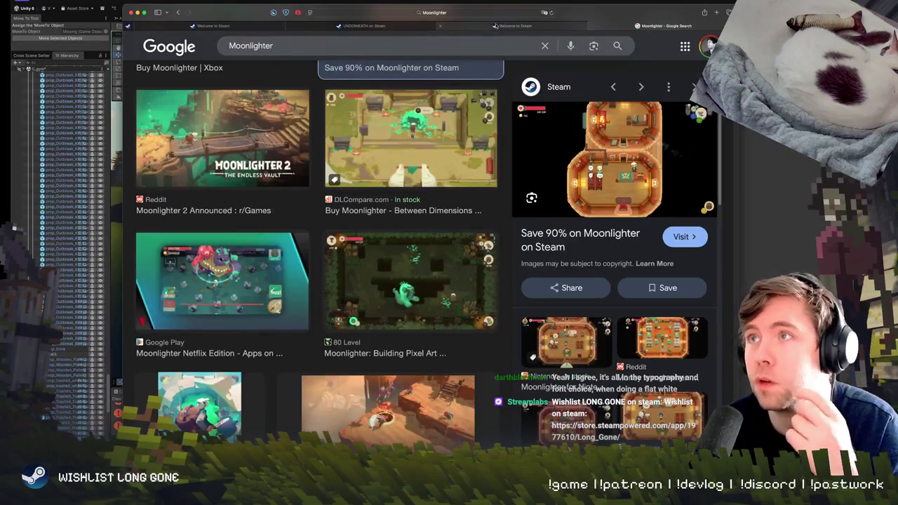
Glance at the UNDERNEATH tab, then return to the results and preview the Moonlighter Price List image
click(372, 25)
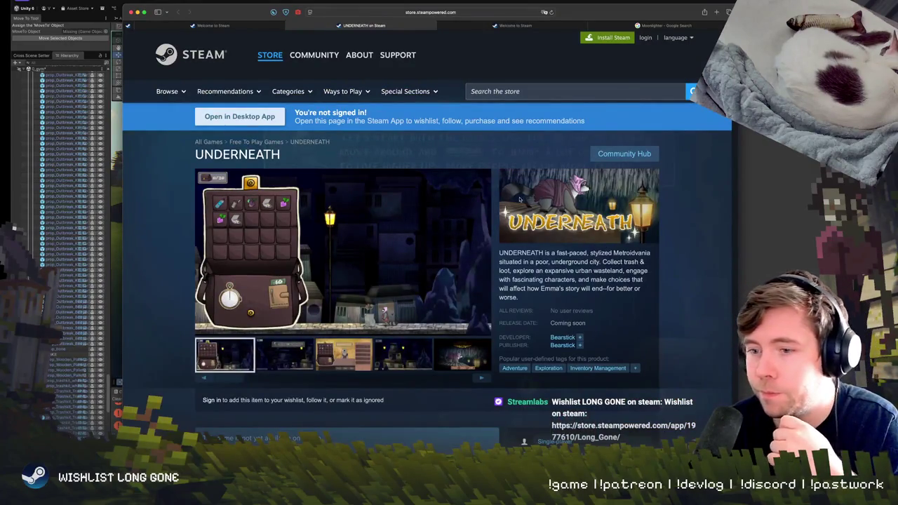
click(653, 25)
scroll(245, 363, down, 2)
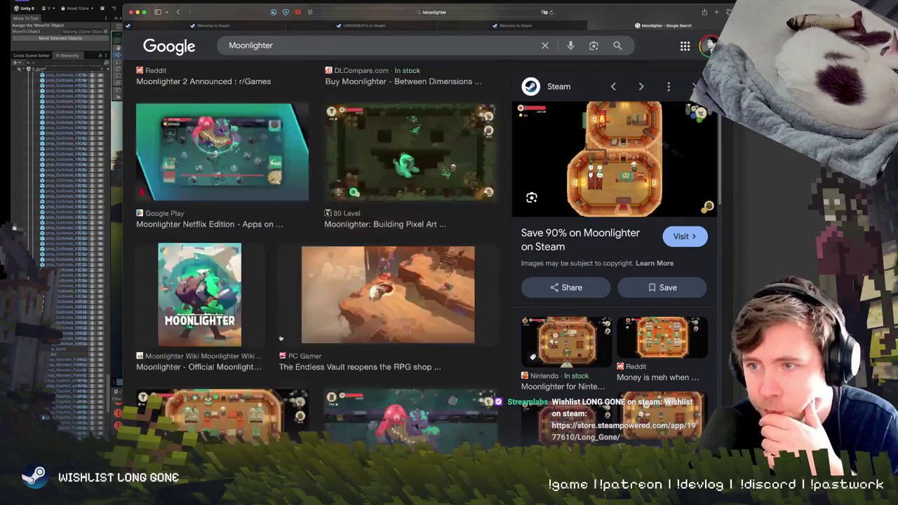
scroll(285, 339, down, 4)
scroll(404, 342, down, 3)
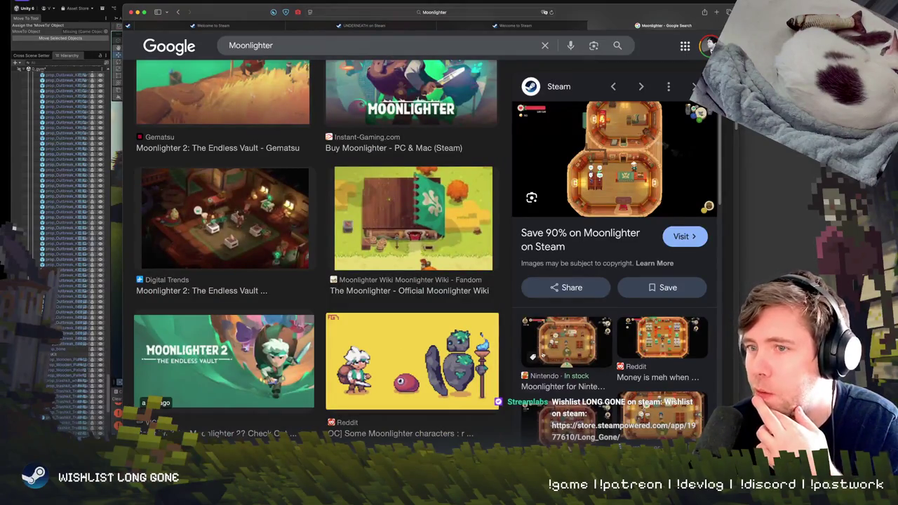
scroll(417, 357, down, 2)
scroll(453, 360, down, 2)
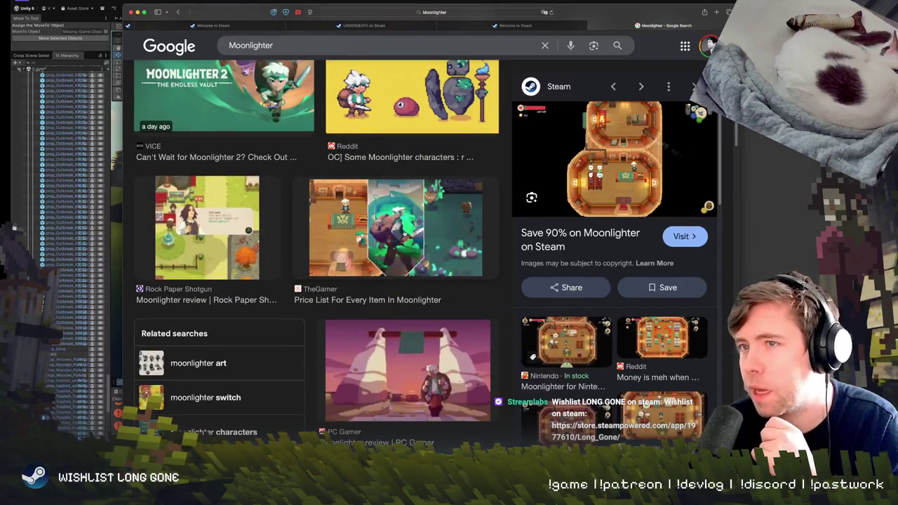
click(404, 234)
Preview the GameTyrant review and Cultured Vultures Moonlighter images further down
scroll(628, 241, down, 1)
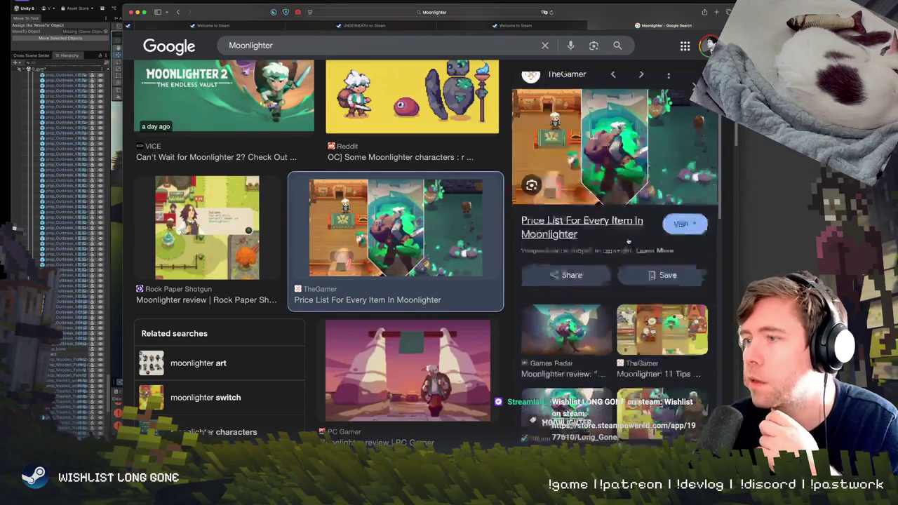
scroll(627, 241, down, 2)
scroll(629, 241, down, 4)
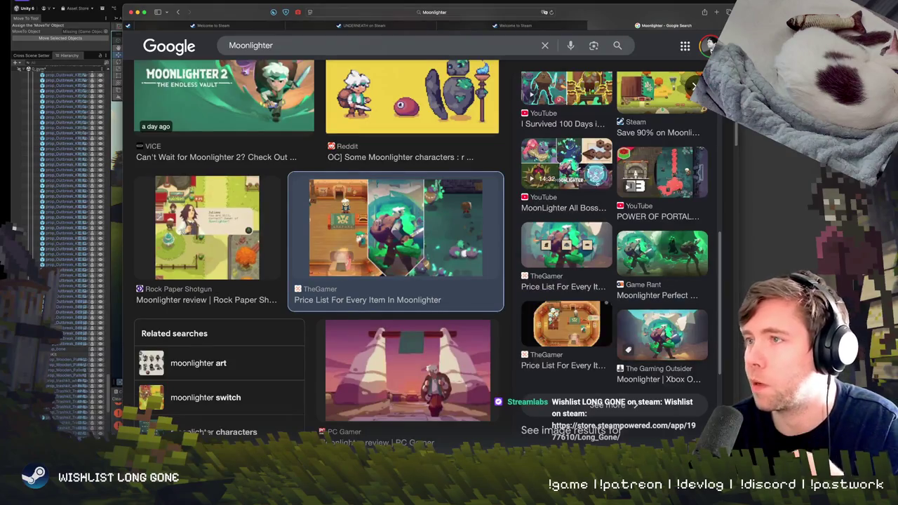
scroll(436, 306, down, 5)
scroll(280, 329, down, 3)
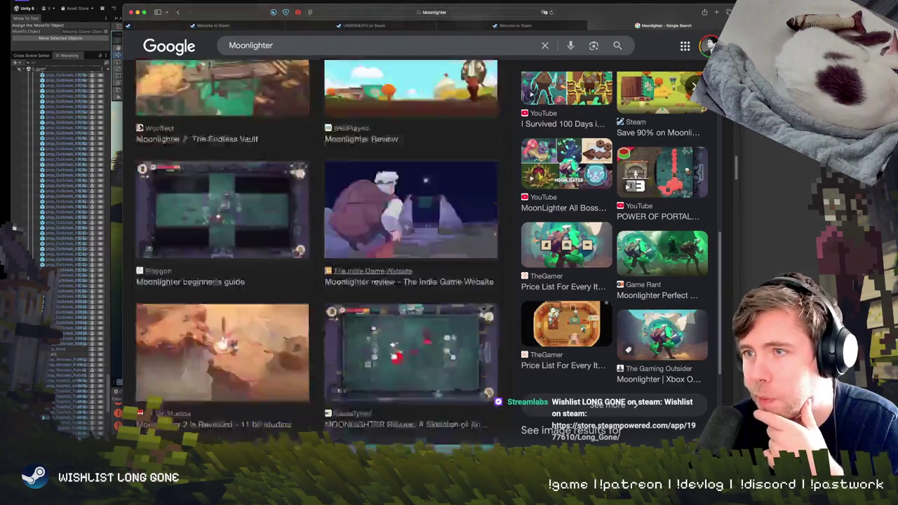
scroll(280, 329, down, 2)
scroll(280, 329, up, 1)
click(411, 270)
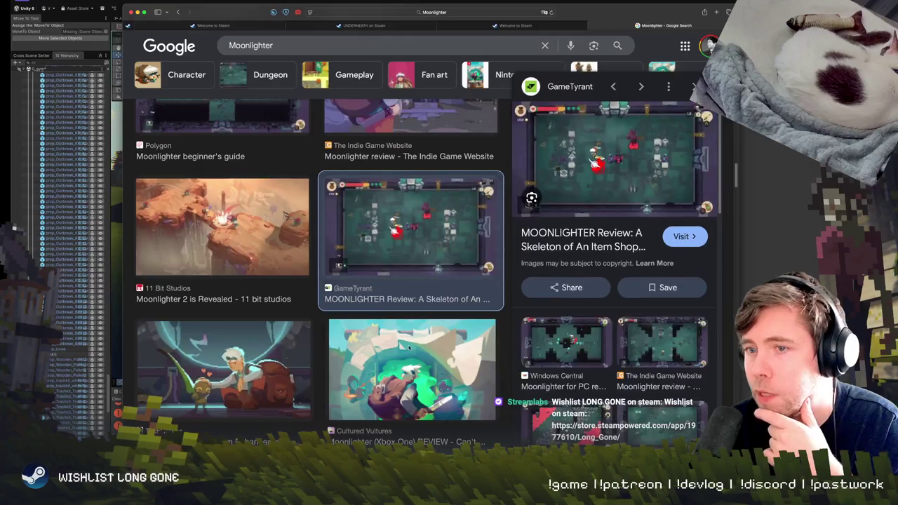
click(410, 350)
Preview the Indie Game Lover Moonlighter image, then return to the UNDERNEATH Steam page
scroll(315, 309, down, 5)
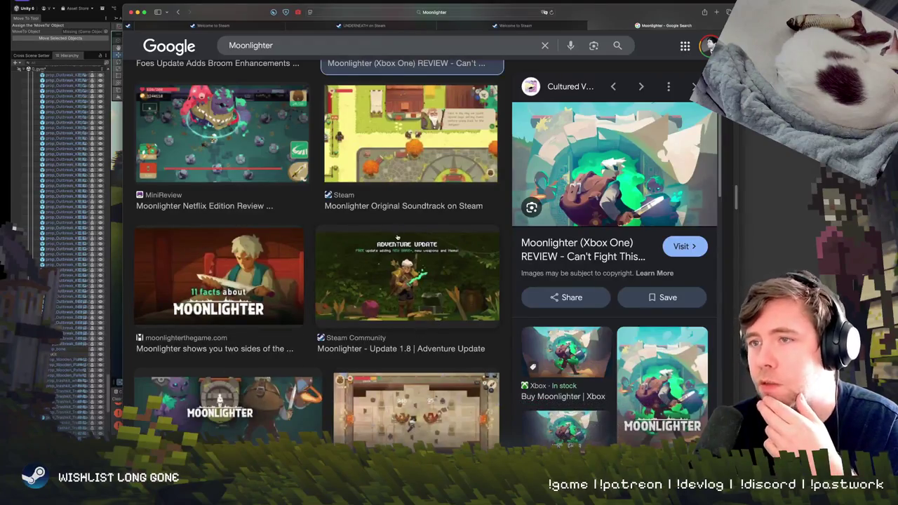
scroll(259, 261, down, 3)
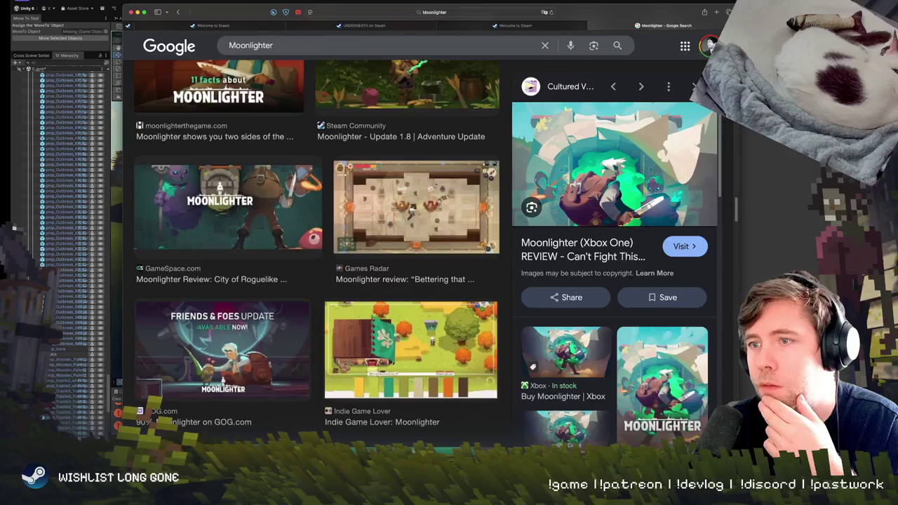
click(403, 338)
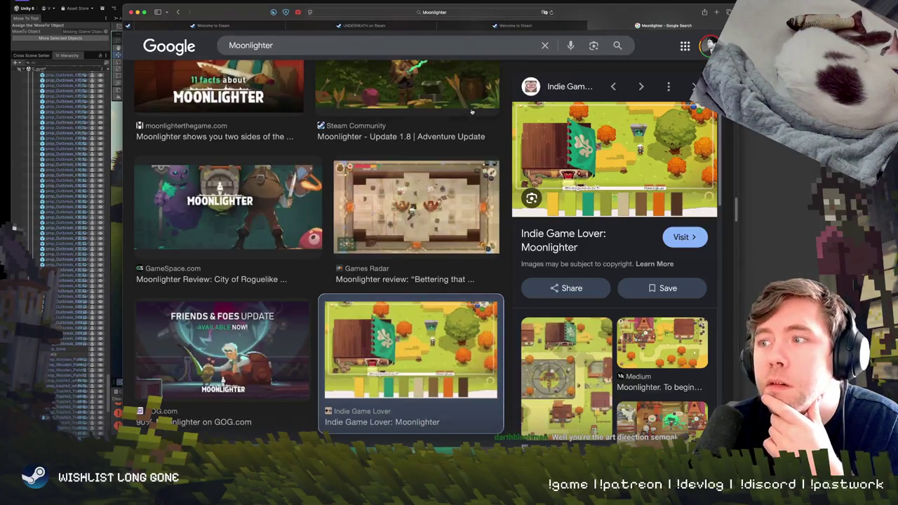
click(369, 24)
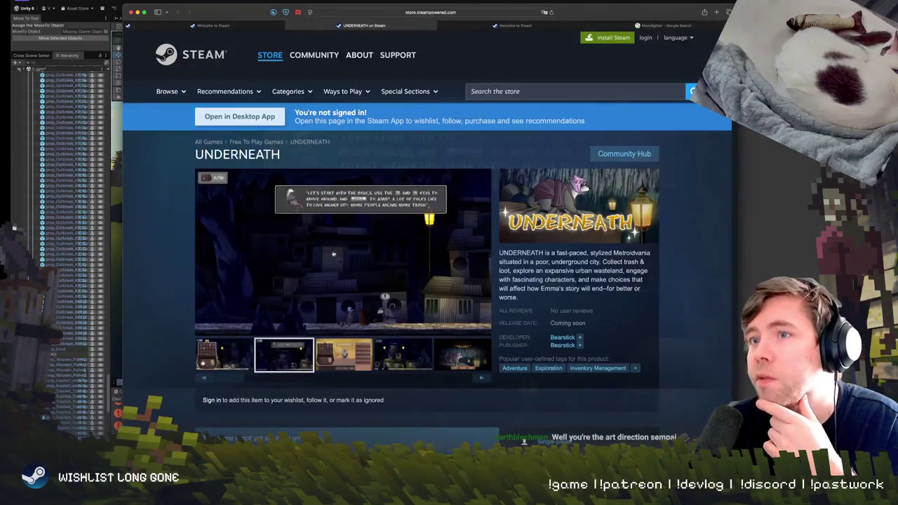
Open the second UNDERNEATH screenshot full size and flip through the gallery, ending on the shop scene
click(450, 253)
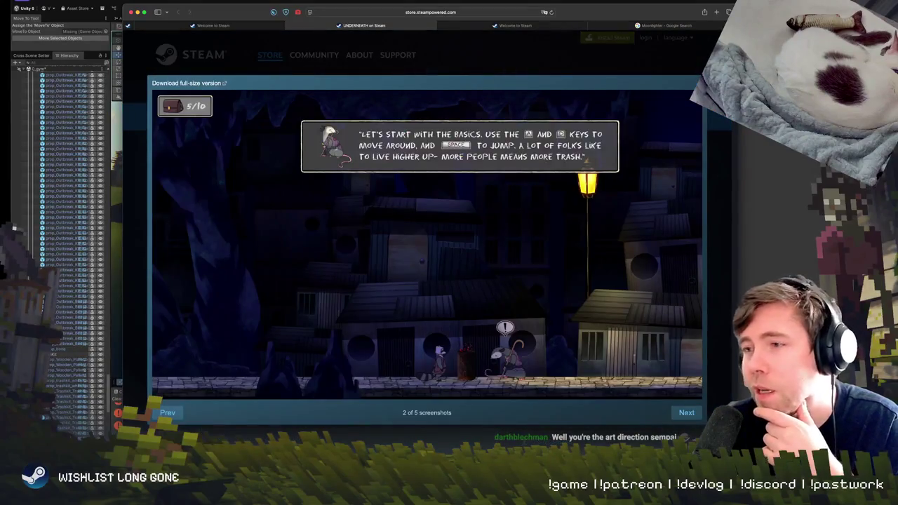
key(Right)
key(Right)
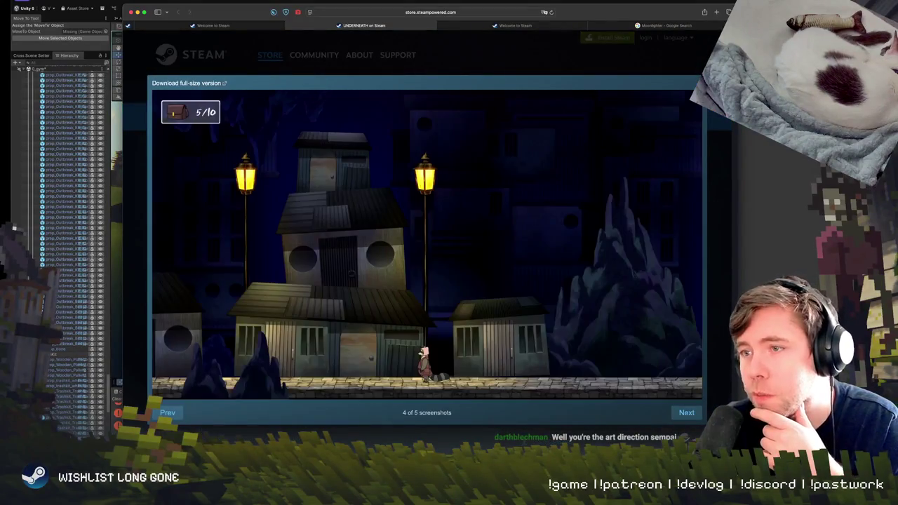
key(Right)
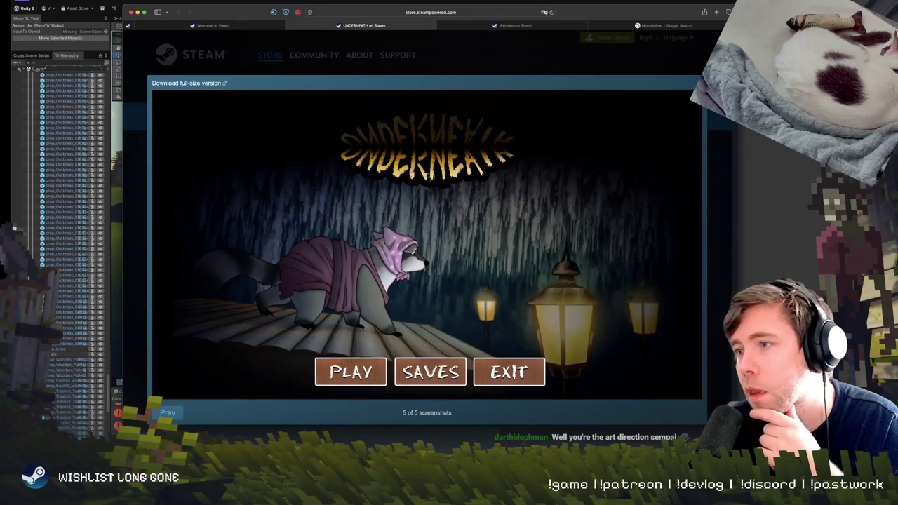
key(Left)
key(Left)
key(Left)
key(Right)
key(Left)
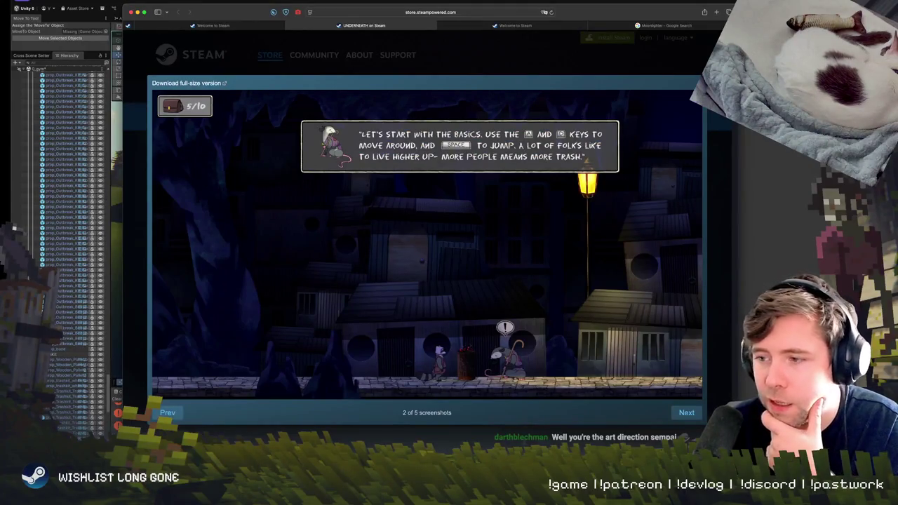
key(Left)
key(Right)
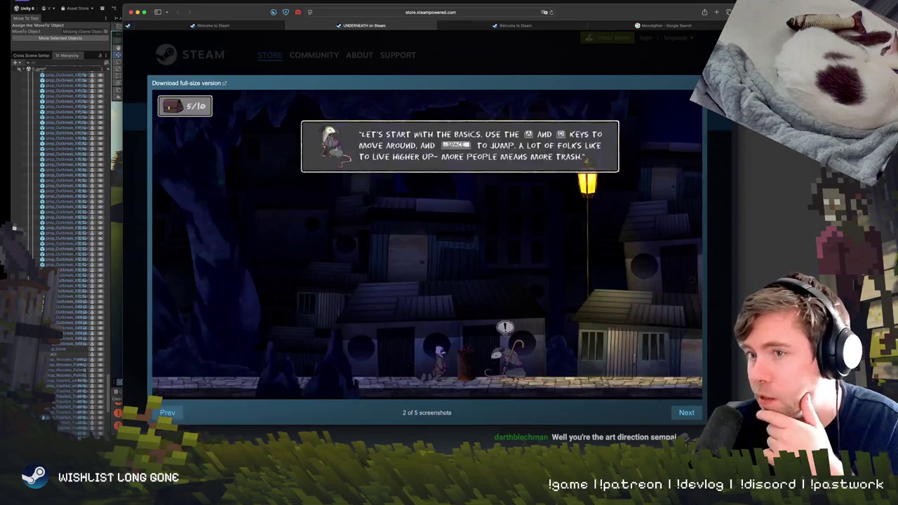
key(Left)
key(Right)
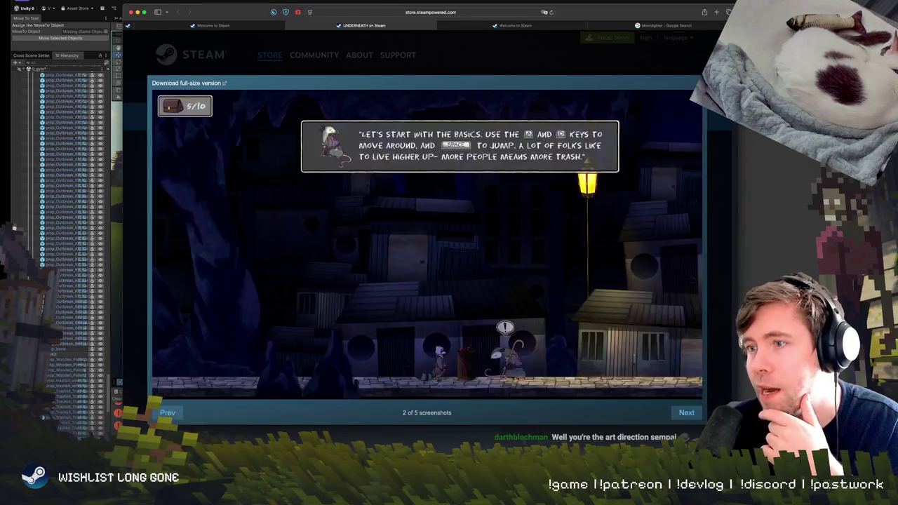
key(Right)
key(Right)
key(Left)
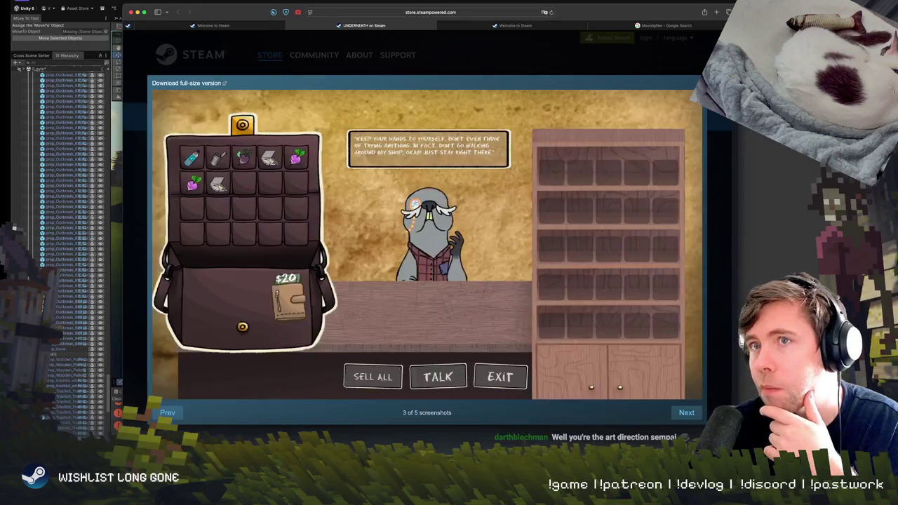
key(Right)
key(Right)
key(Left)
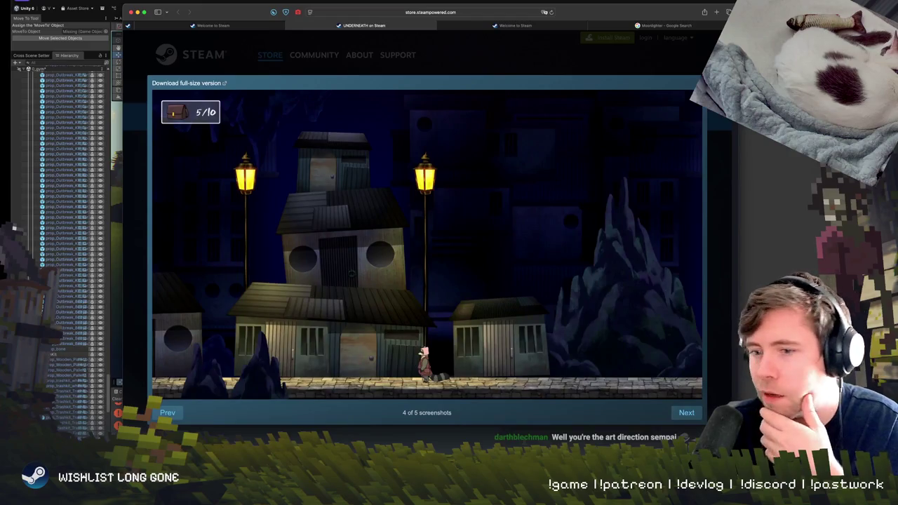
key(Left)
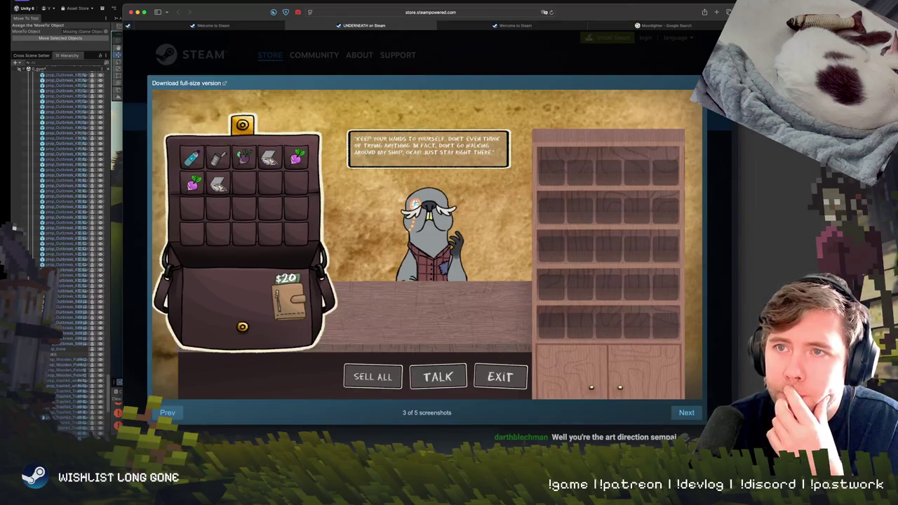
key(Left)
key(Right)
key(Left)
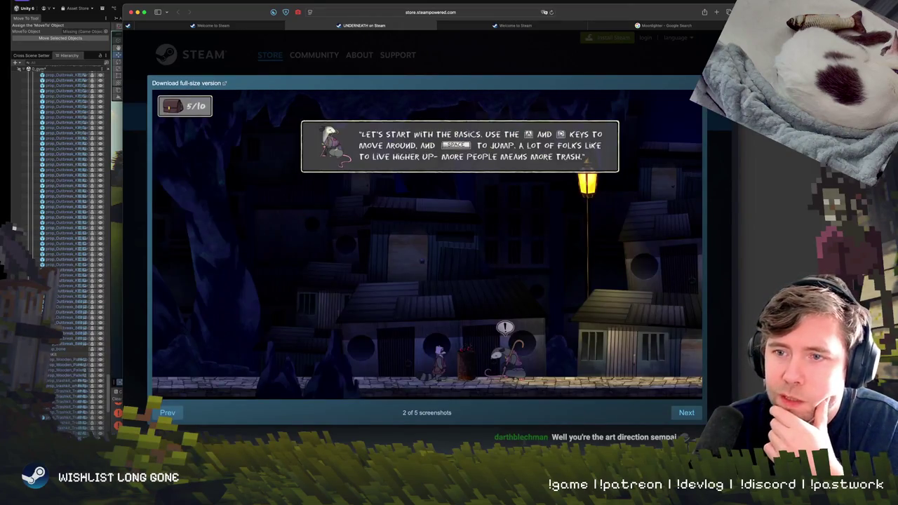
key(Right)
key(Left)
key(Left)
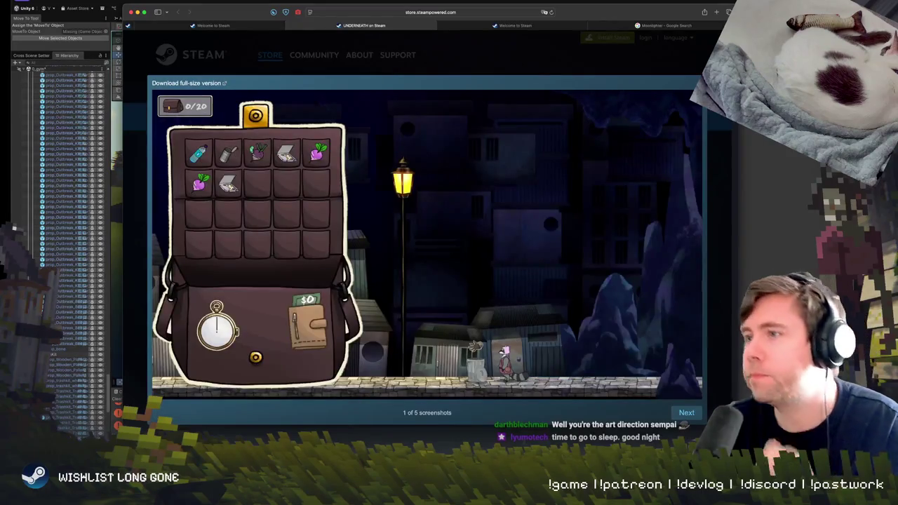
key(Right)
key(Right)
key(Left)
key(Left)
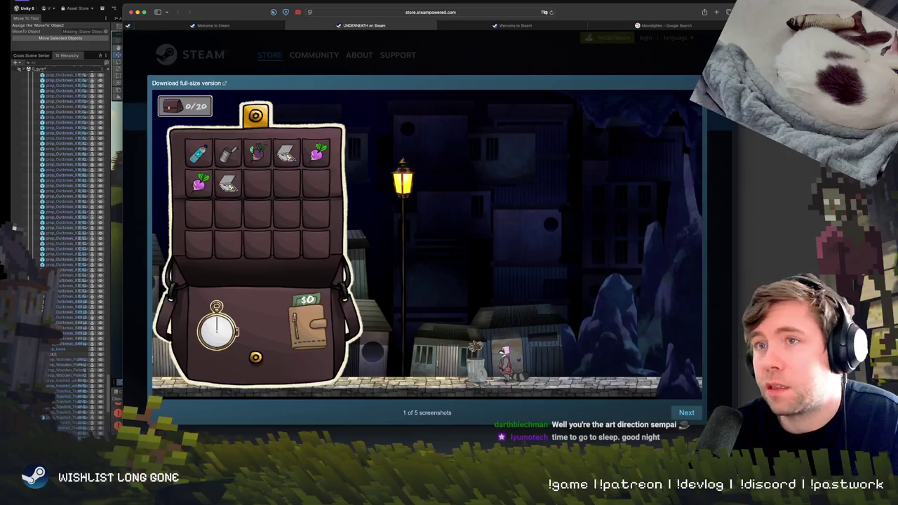
key(Right)
key(Right)
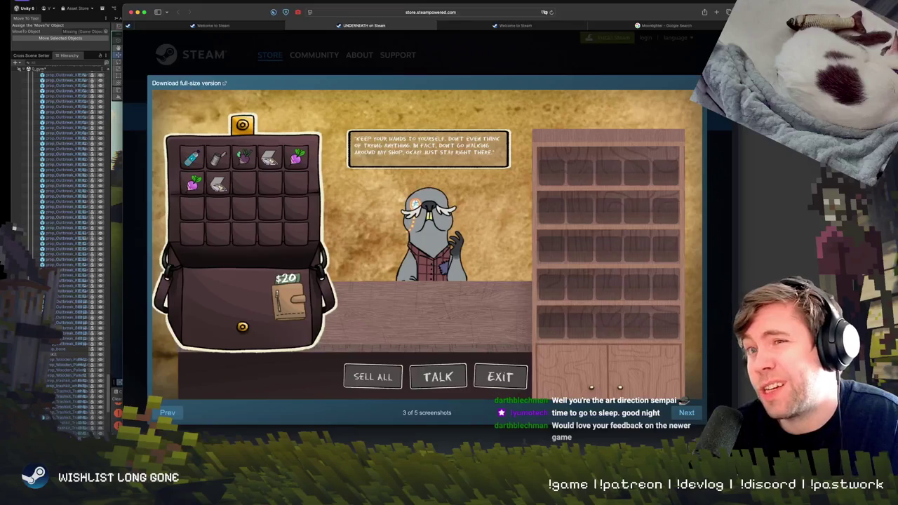
key(Right)
key(Right)
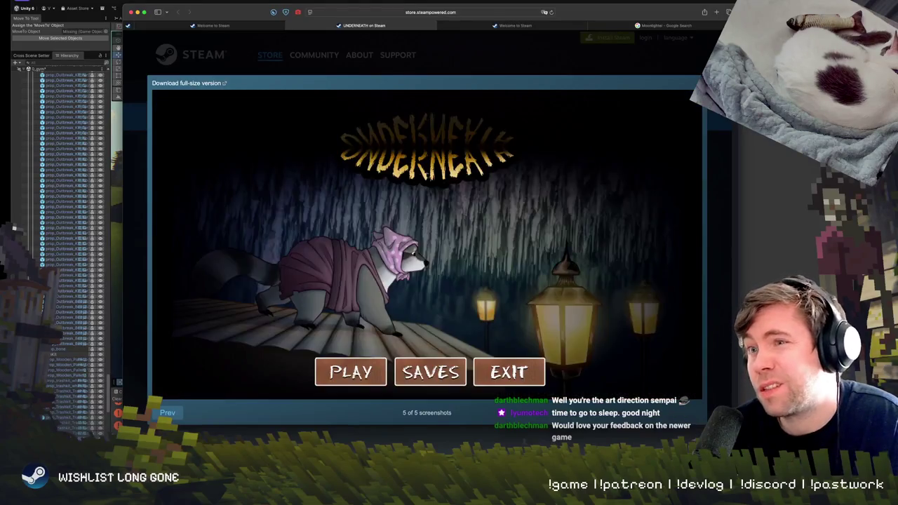
key(Left)
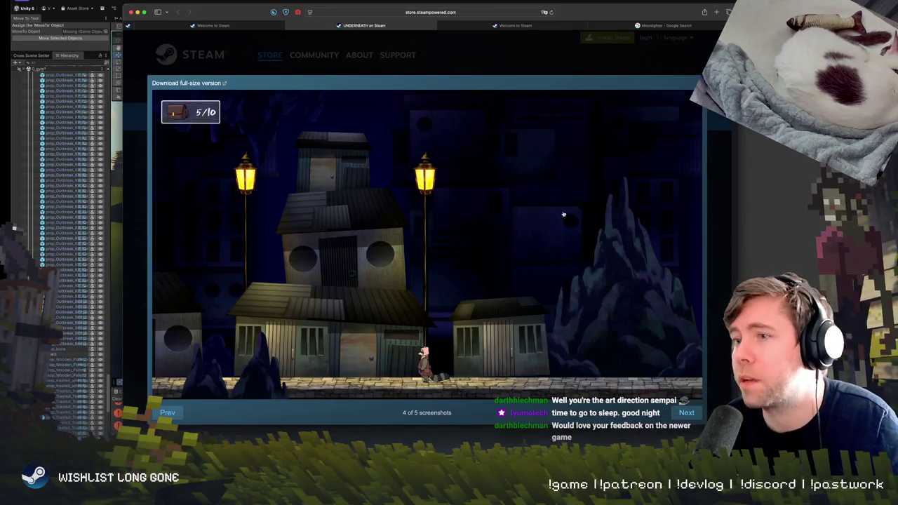
key(Left)
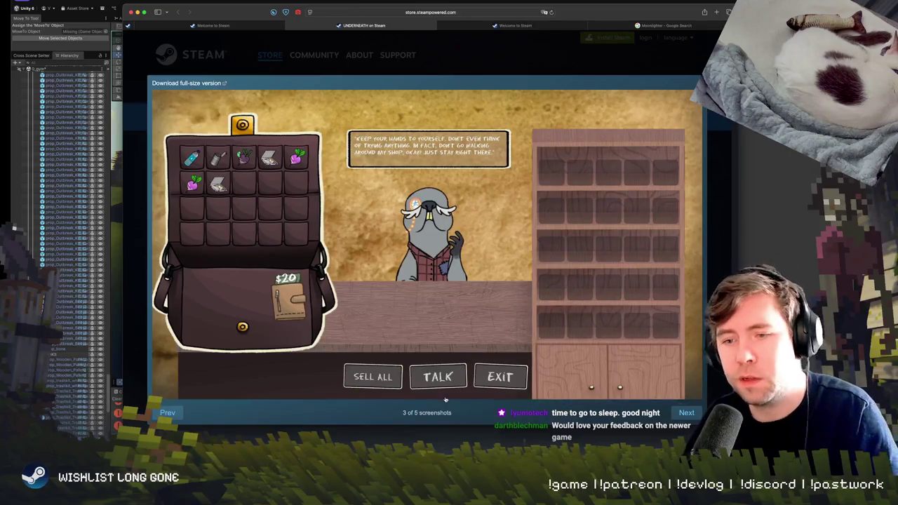
Restart the gallery from the first thumbnail and step through to the shop scene screenshot
click(411, 69)
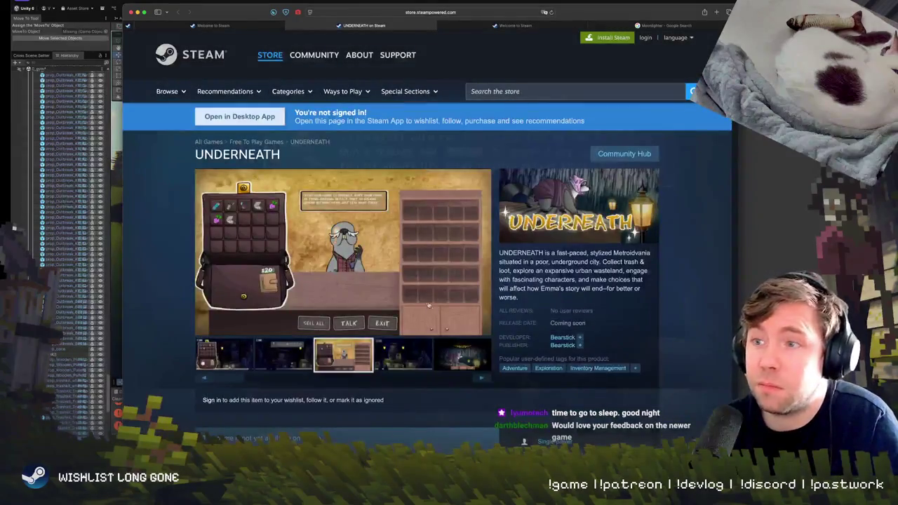
click(245, 362)
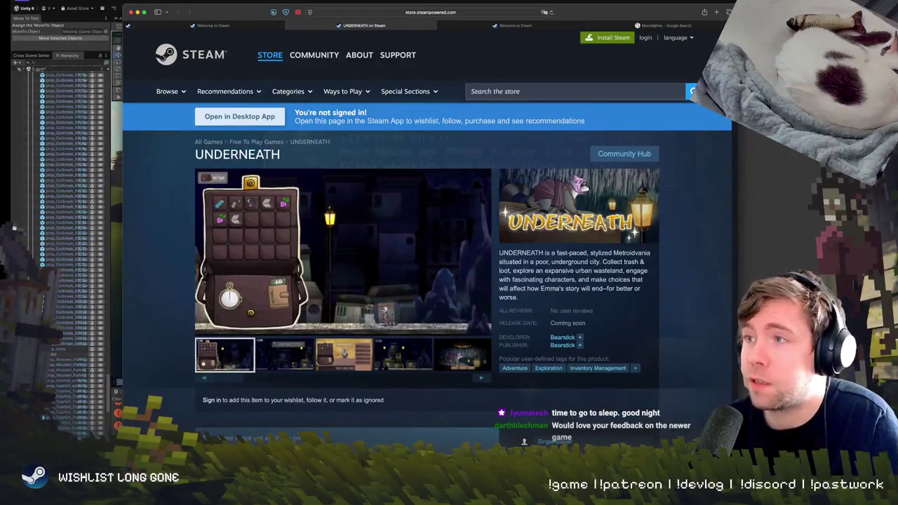
click(394, 290)
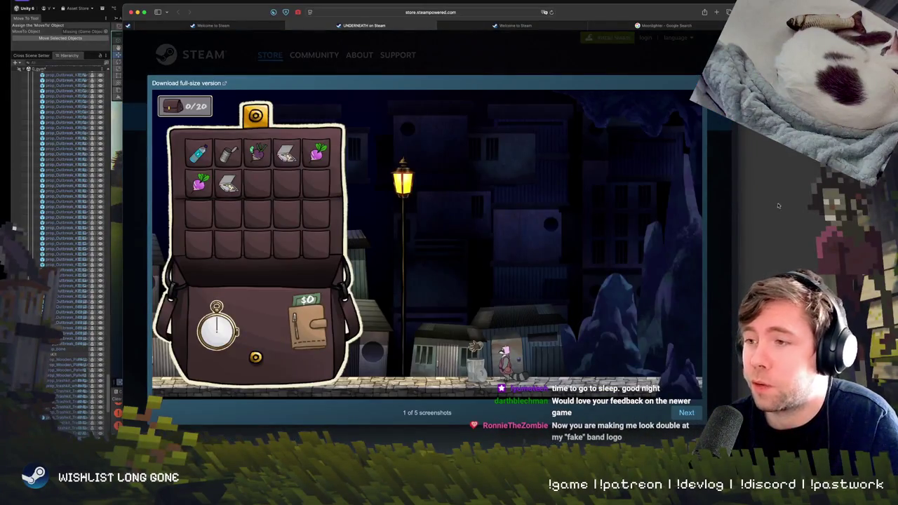
key(Right)
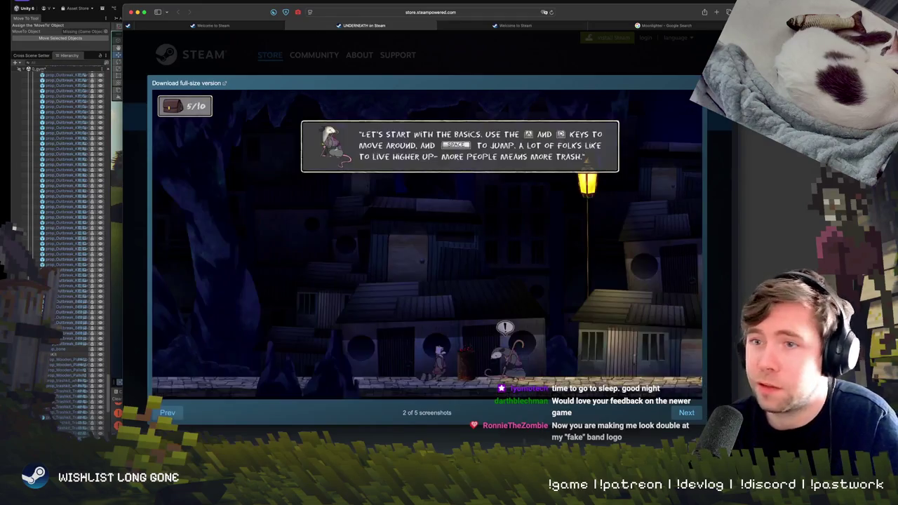
key(Right)
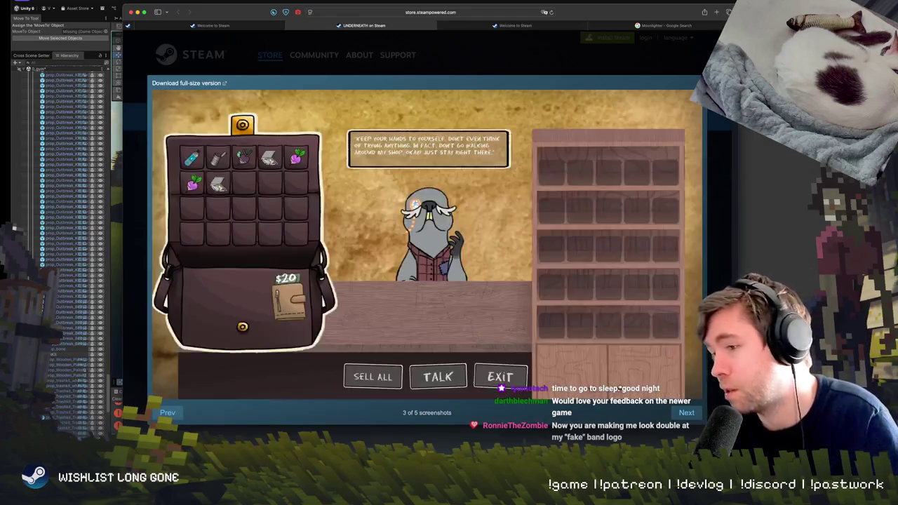
key(Right)
click(729, 242)
scroll(432, 245, down, 5)
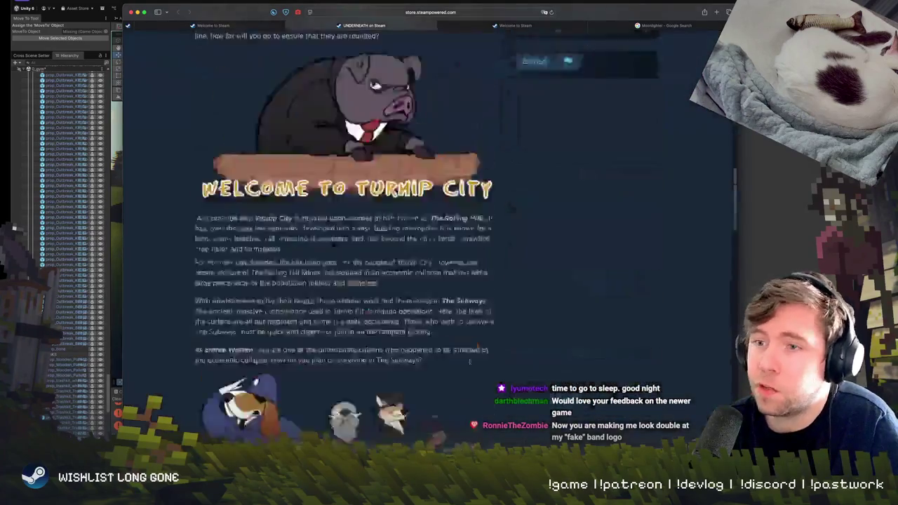
Return to the top of the UNDERNEATH page and open the main tutorial screenshot full size
scroll(432, 246, down, 3)
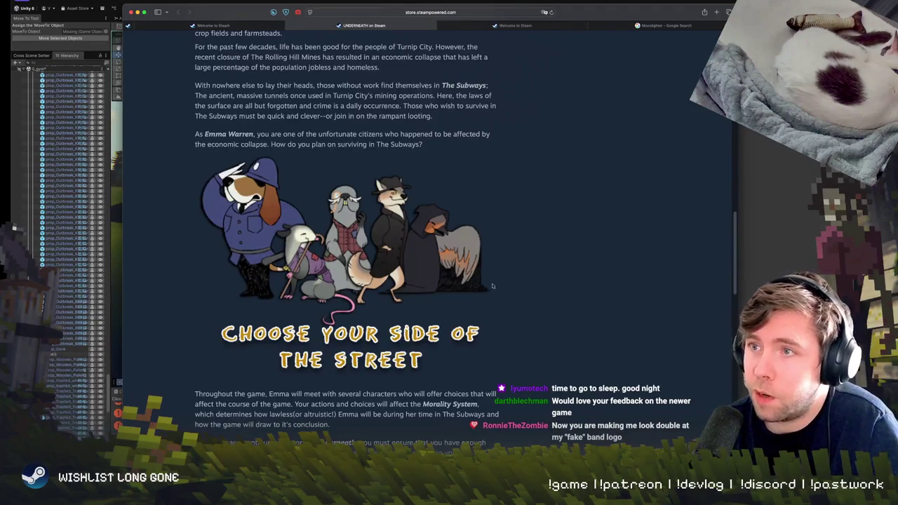
scroll(571, 300, down, 5)
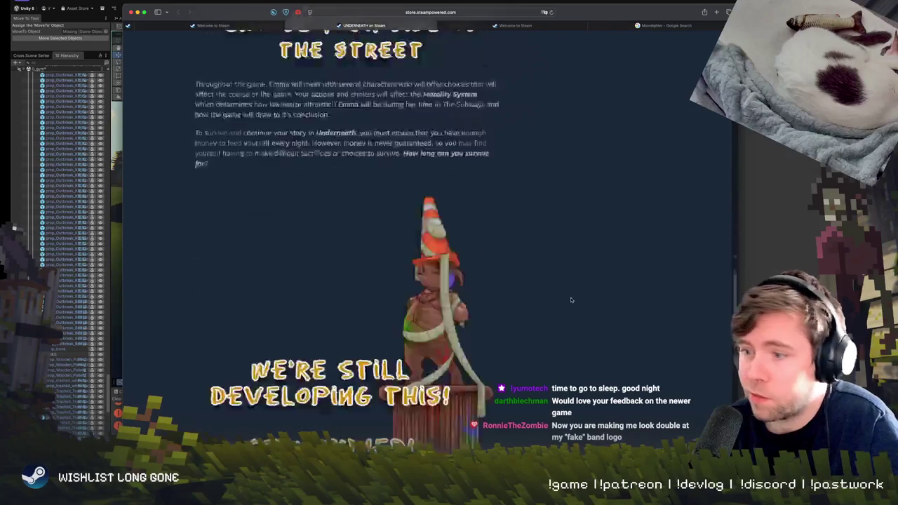
scroll(548, 296, down, 2)
scroll(563, 297, up, 15)
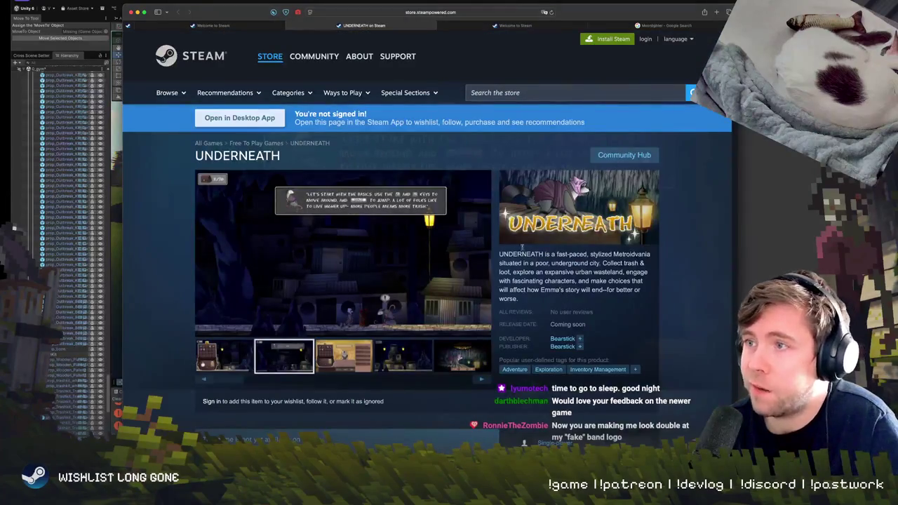
click(404, 247)
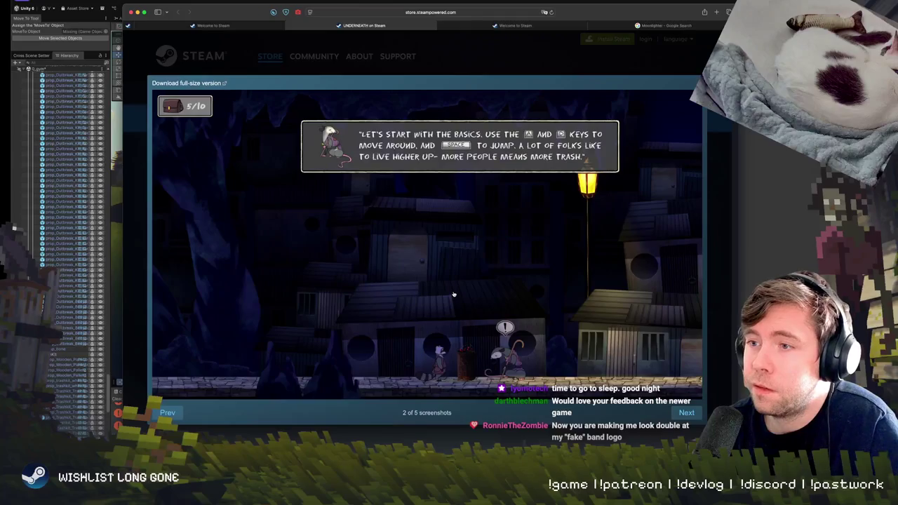
Advance the gallery to screenshot 4 of 5, close it, and switch to the Unity editor
key(Right)
key(Right)
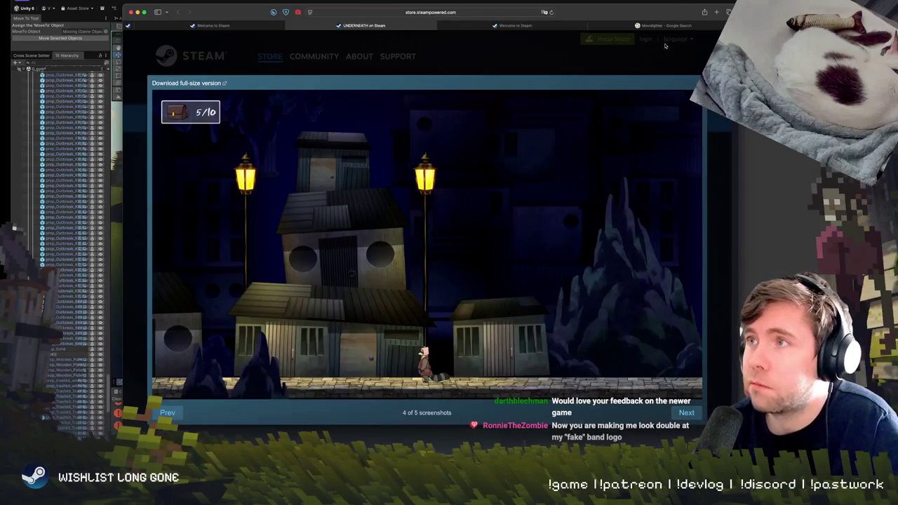
key(Escape)
key(super+Tab)
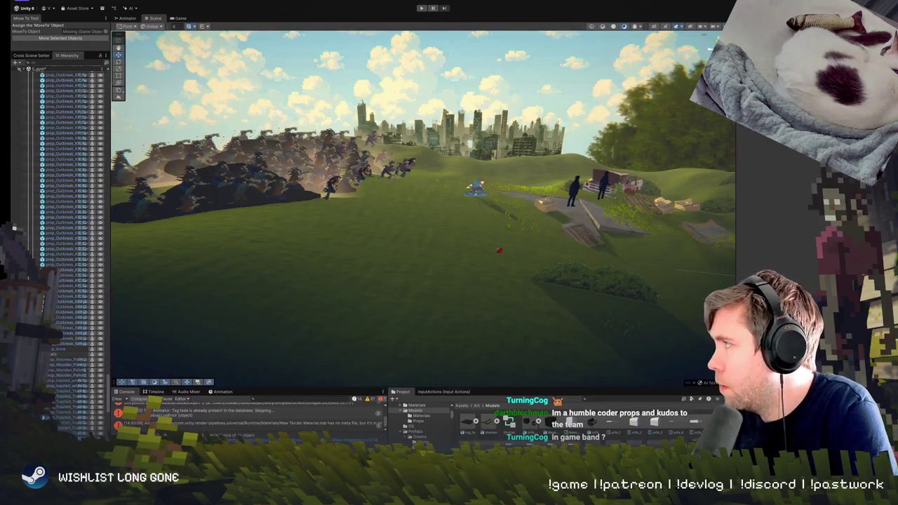
Glance at the Instagram post, return to Unity, then bring up the show-your-progress Discord channel
key(super+Tab)
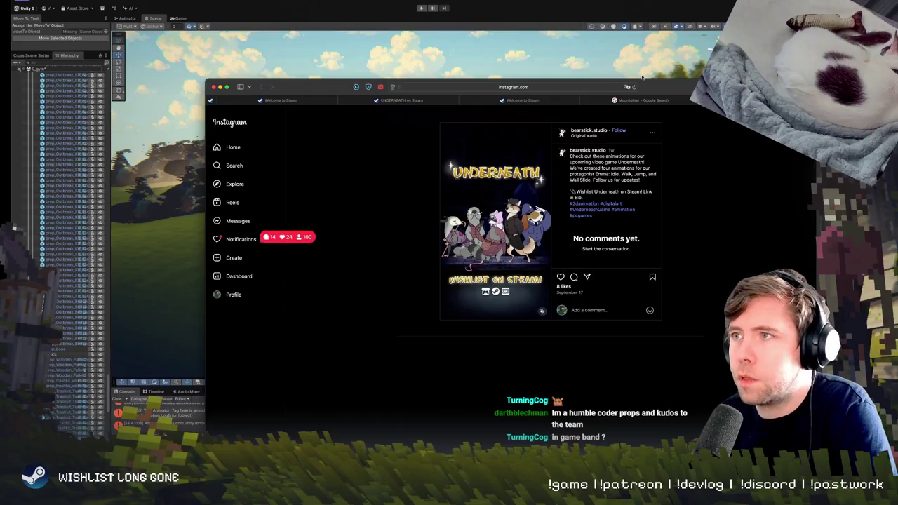
click(642, 77)
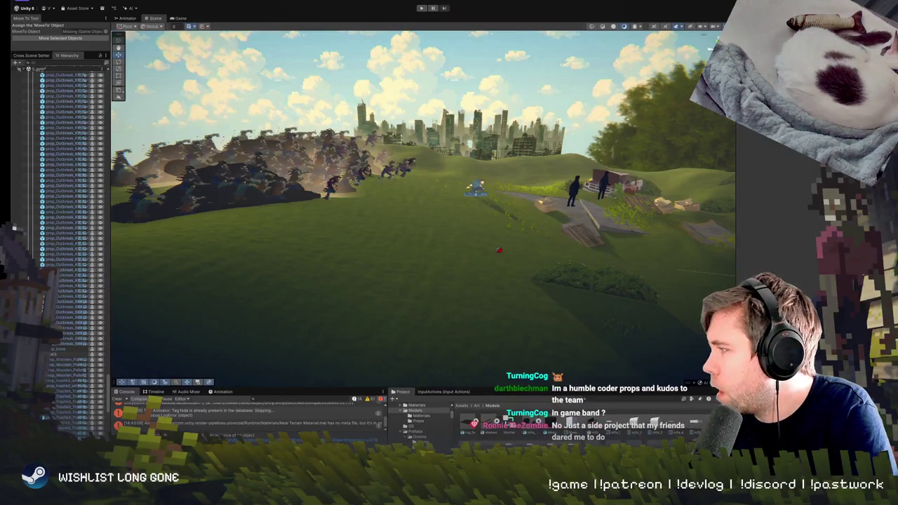
key(super+Tab)
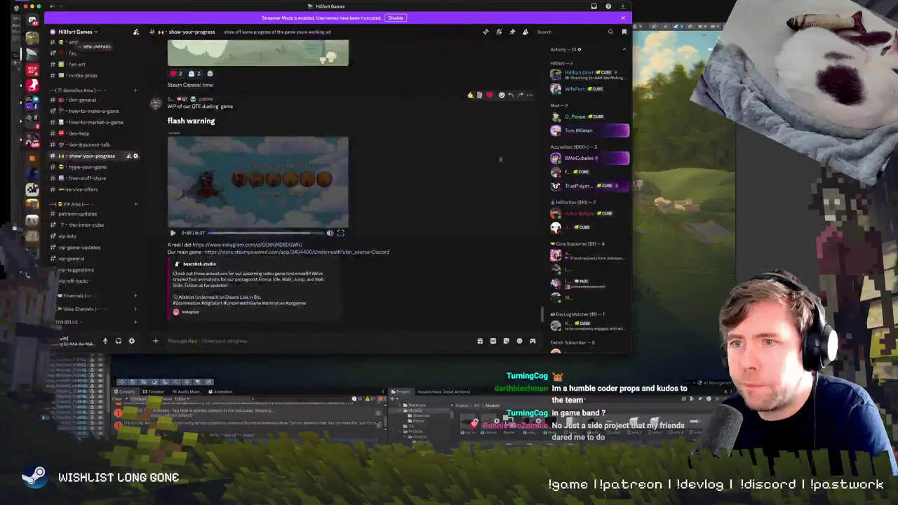
Play the QTE duel game clip shared in show-your-progress at full screen
click(340, 232)
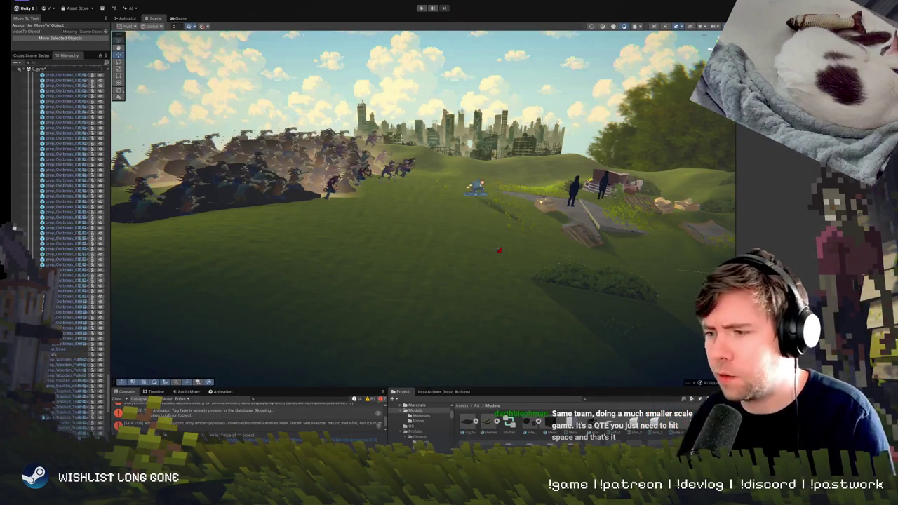
Fly the scene camera toward the zombie horde, then play the game and watch through the Game view
scroll(377, 212, up, 2)
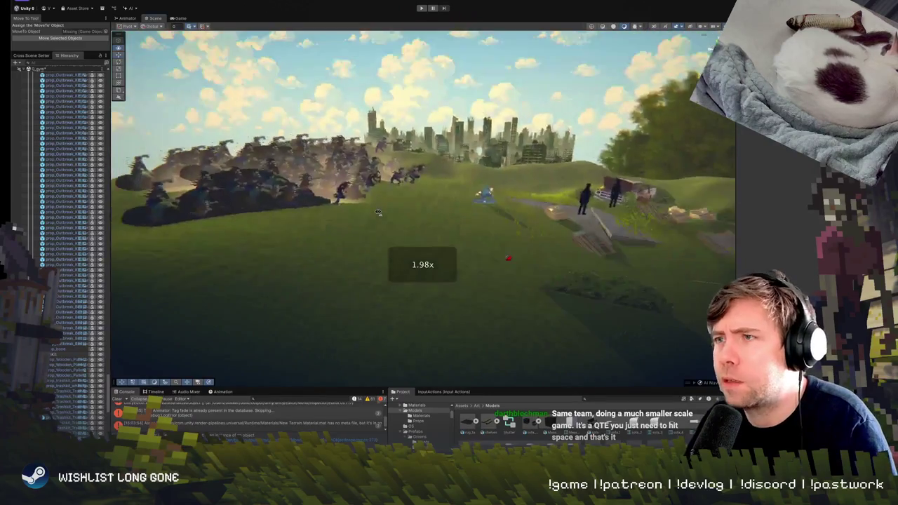
mouse_move(377, 212)
mouse_down()
mouse_move(381, 154)
mouse_move(381, 161)
mouse_up()
key(ctrl+p)
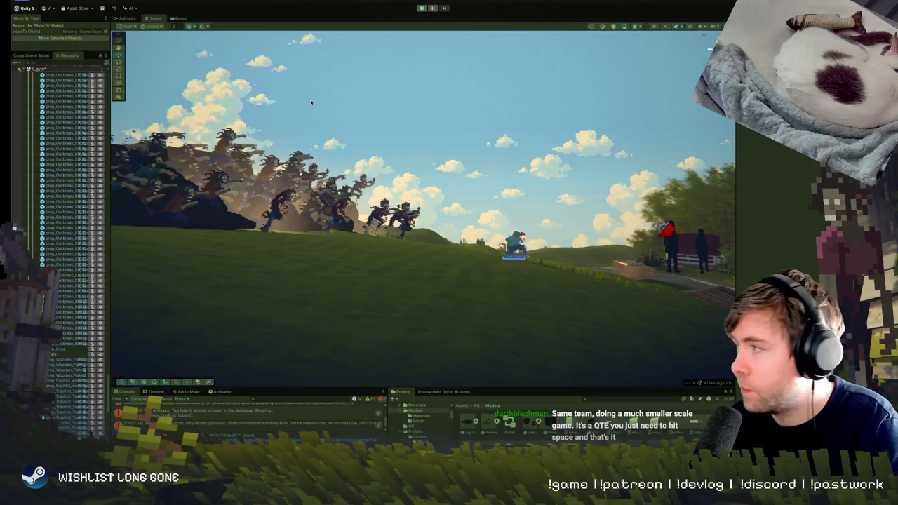
scroll(63, 246, up, 10)
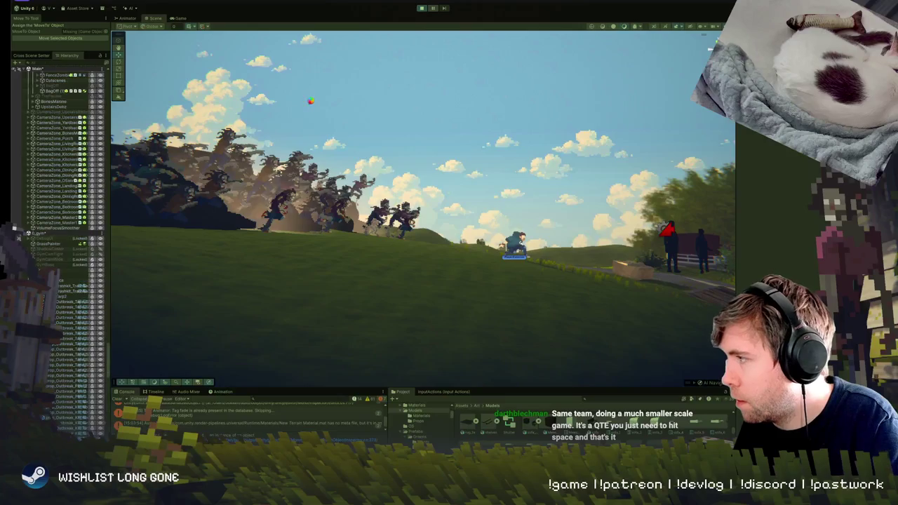
key(ctrl+2)
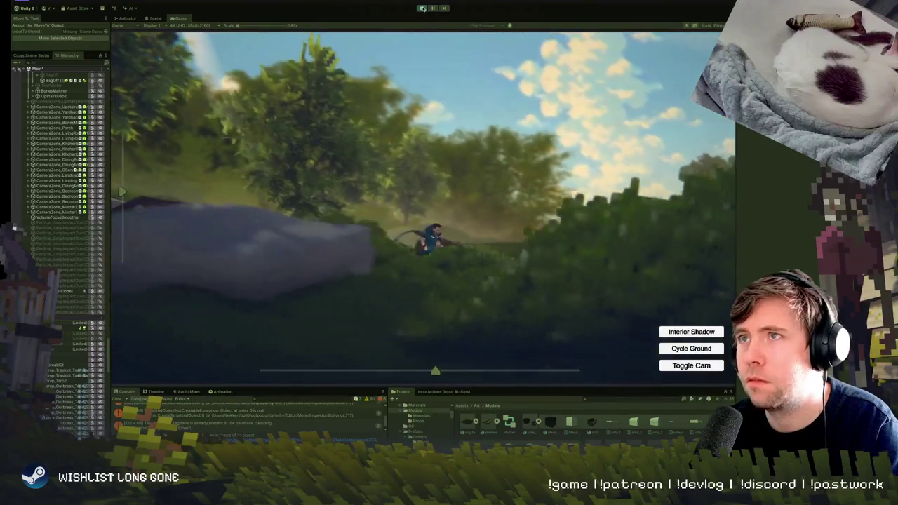
Switch back to the Scene view of the horde, then bring the Discord progress channel forward
key(ctrl+1)
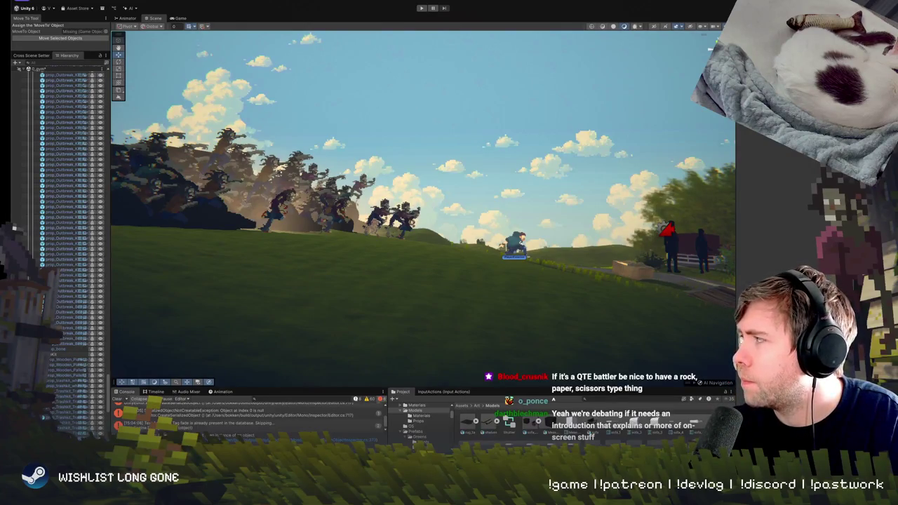
key(super+Tab)
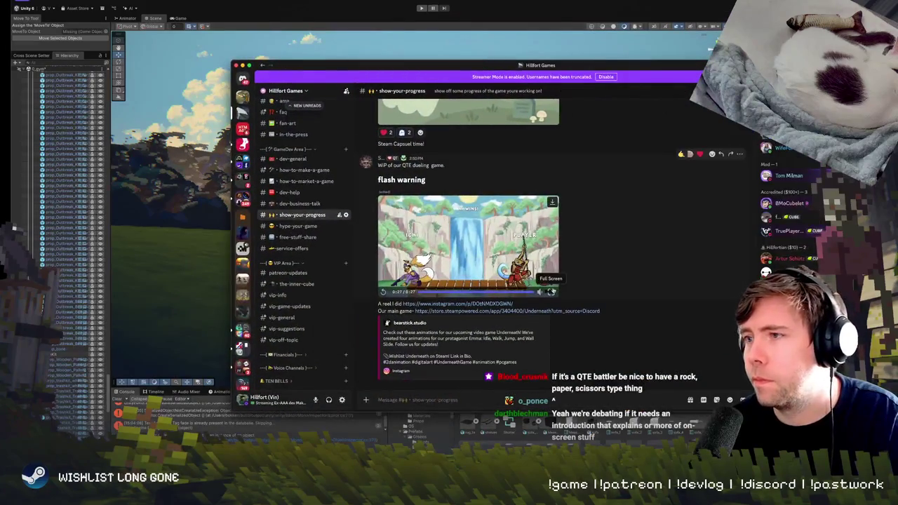
Watch the QTE duel clip full screen, return to Unity, and briefly check the YouTube card-game video
click(551, 292)
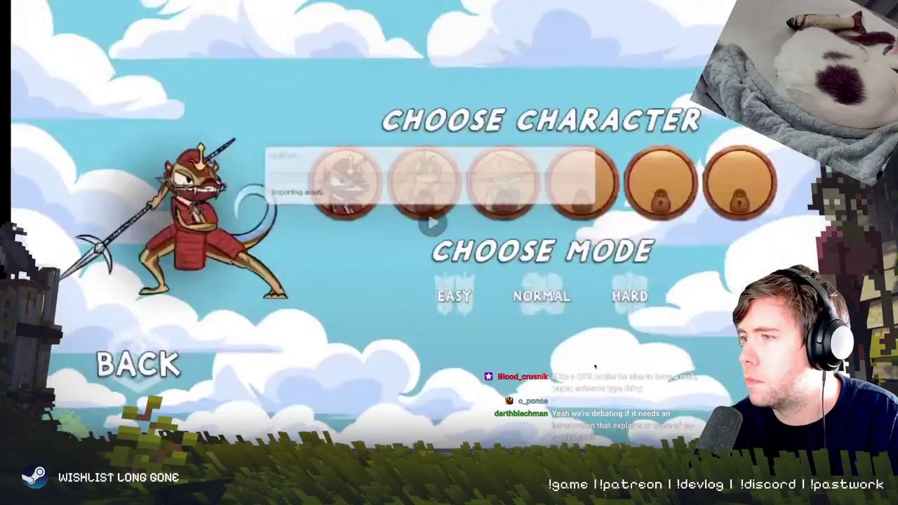
key(alt+Tab)
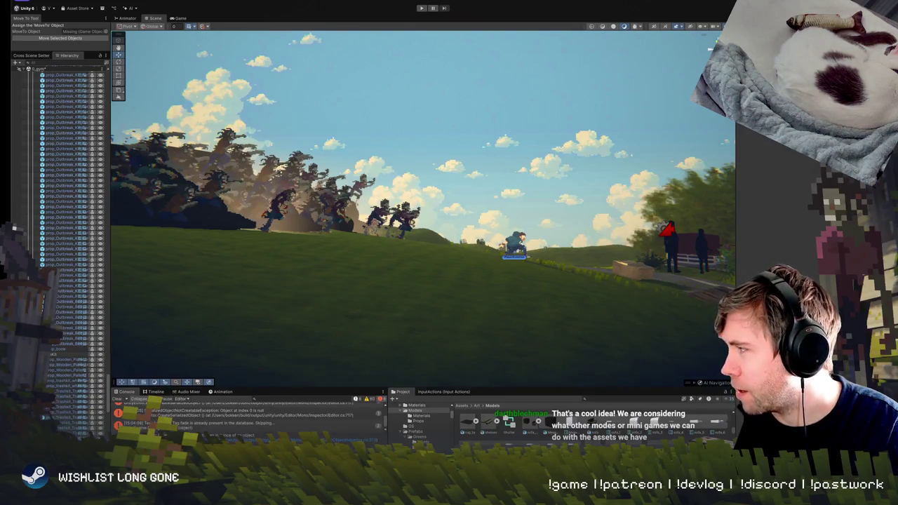
key(super+Tab)
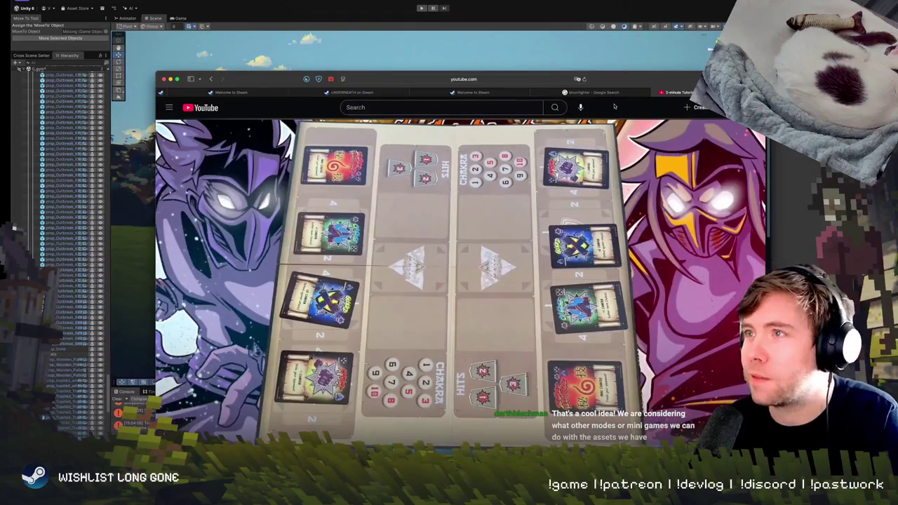
key(super+Tab)
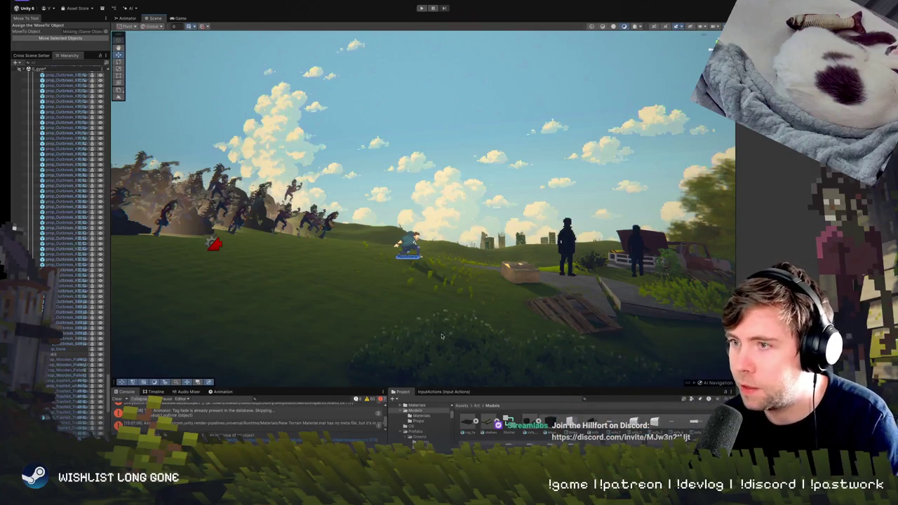
Look across the hillside, frame the character near the zombies, then orbit to the cut-away house's furnished rooms
drag(441, 336, 503, 304)
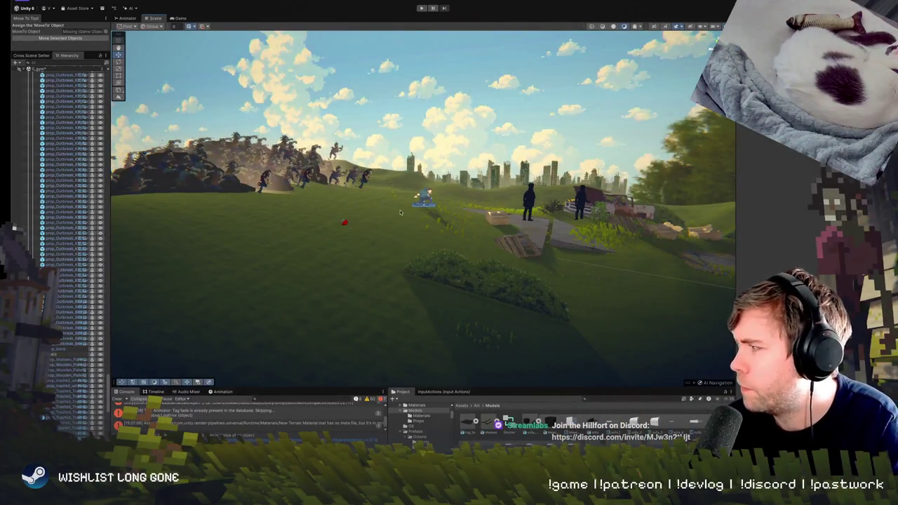
drag(423, 222, 414, 234)
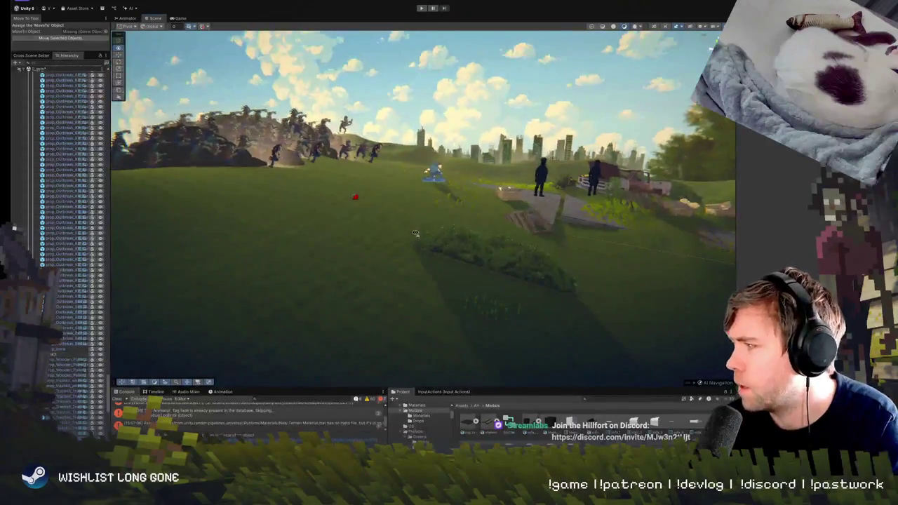
scroll(414, 234, up, 1)
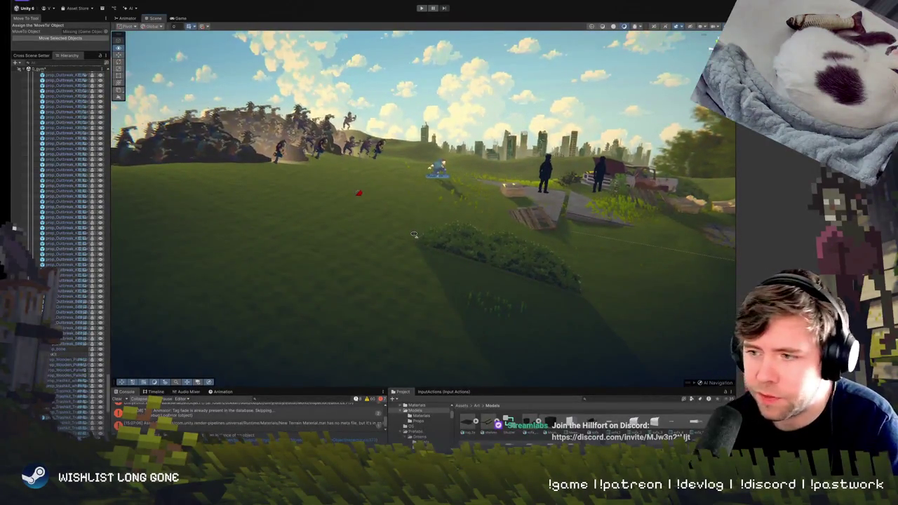
scroll(414, 234, up, 1)
drag(413, 234, 440, 211)
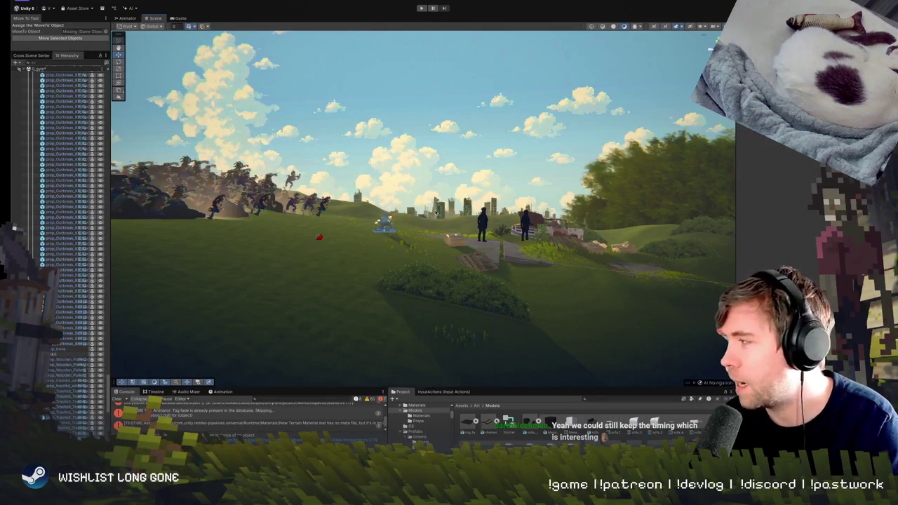
key(f)
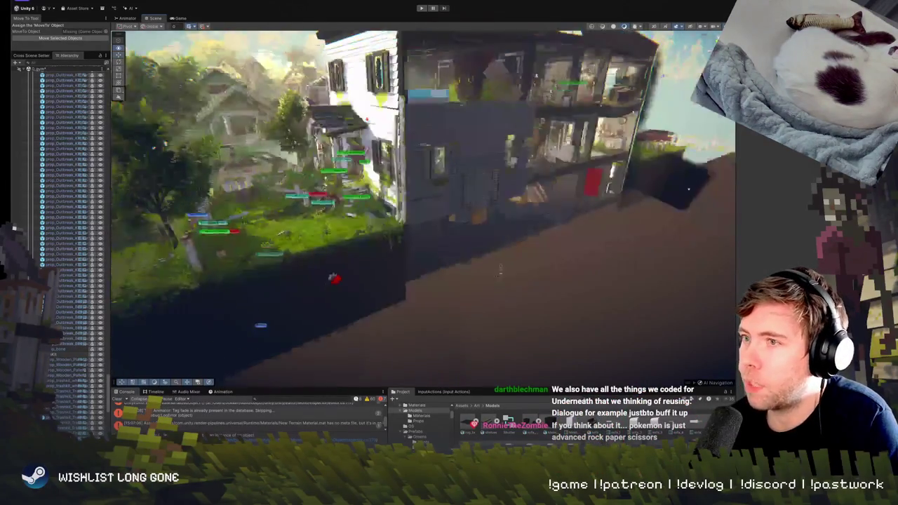
drag(393, 261, 499, 261)
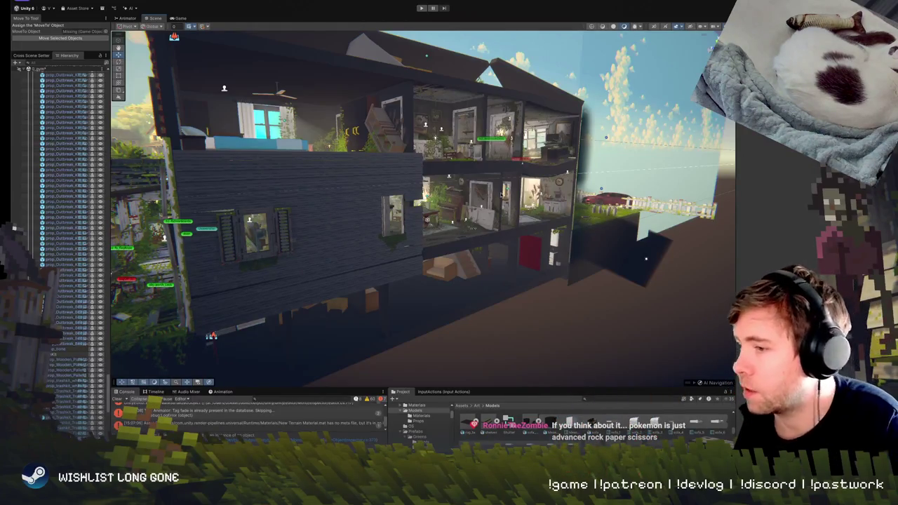
scroll(421, 210, up, 3)
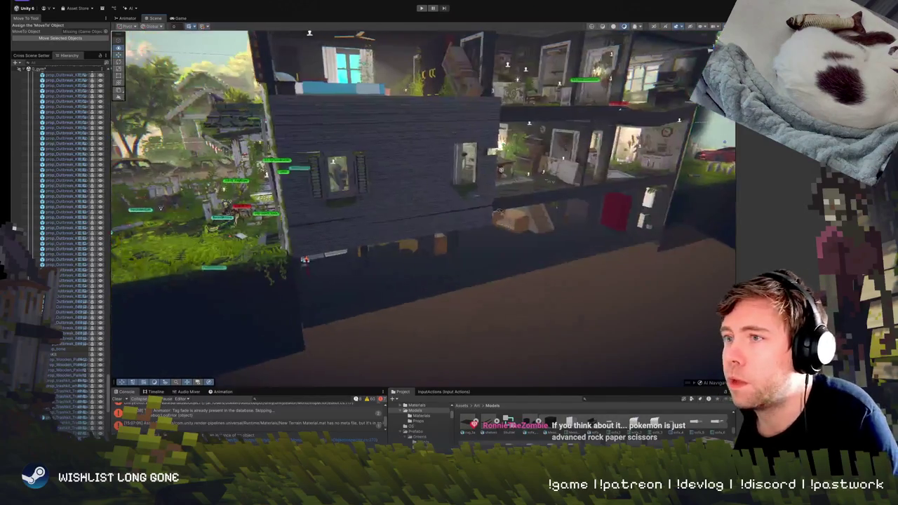
Zoom out from the house to the checkered ground plane with TITLE labels, orbiting toward the Vehicles area
scroll(421, 210, up, 3)
scroll(421, 210, up, 3)
scroll(420, 211, up, 3)
scroll(420, 210, down, 3)
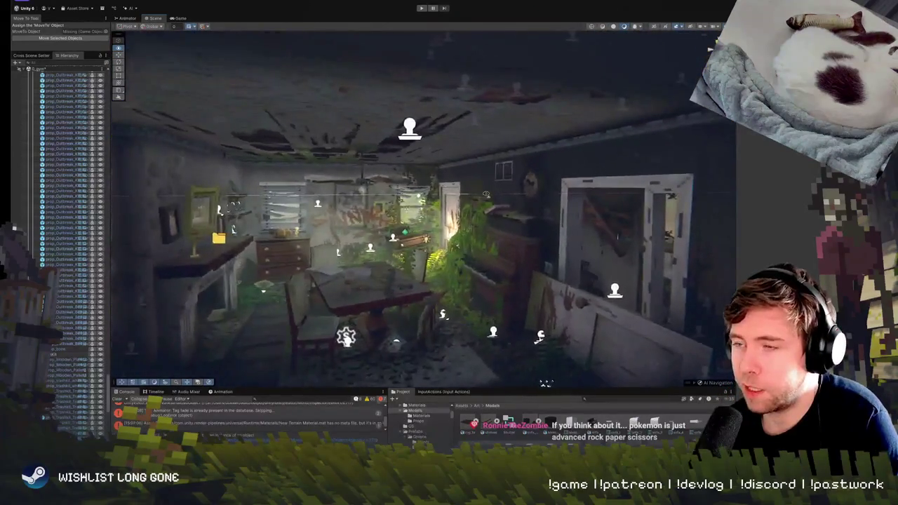
scroll(421, 211, down, 3)
scroll(420, 210, down, 3)
scroll(421, 210, down, 3)
scroll(510, 290, up, 5)
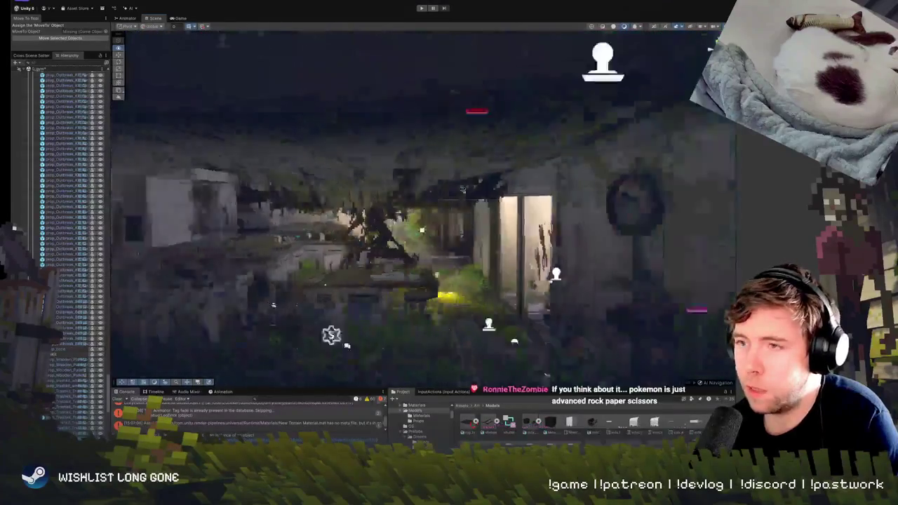
scroll(520, 301, up, 3)
scroll(527, 309, down, 3)
scroll(536, 317, up, 4)
scroll(536, 317, down, 3)
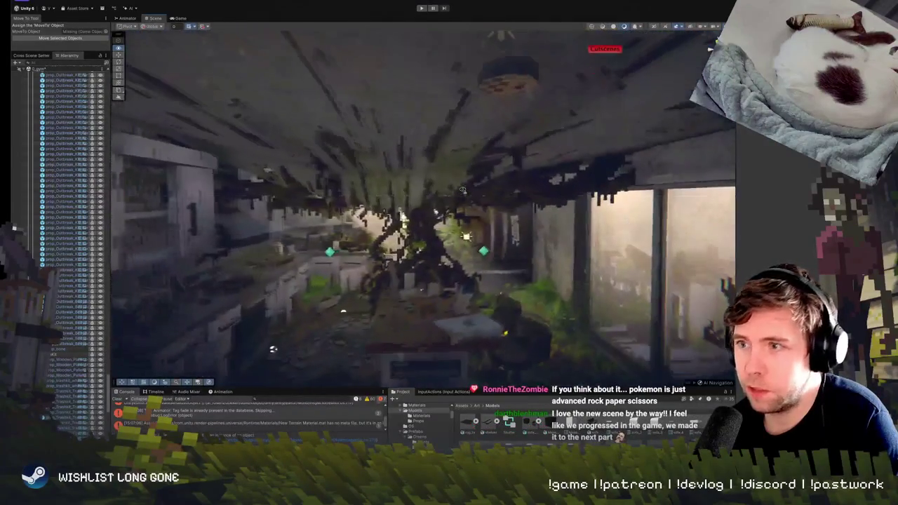
scroll(519, 267, down, 3)
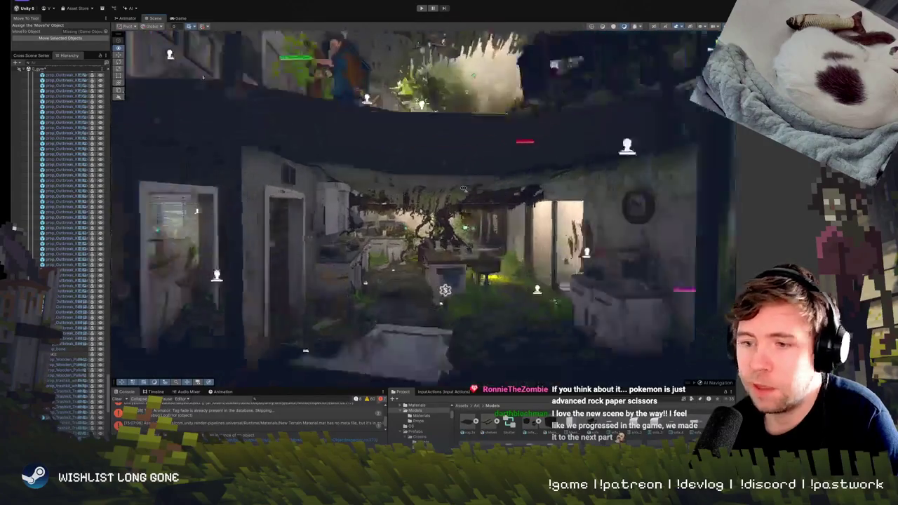
scroll(421, 211, down, 2)
scroll(420, 210, down, 2)
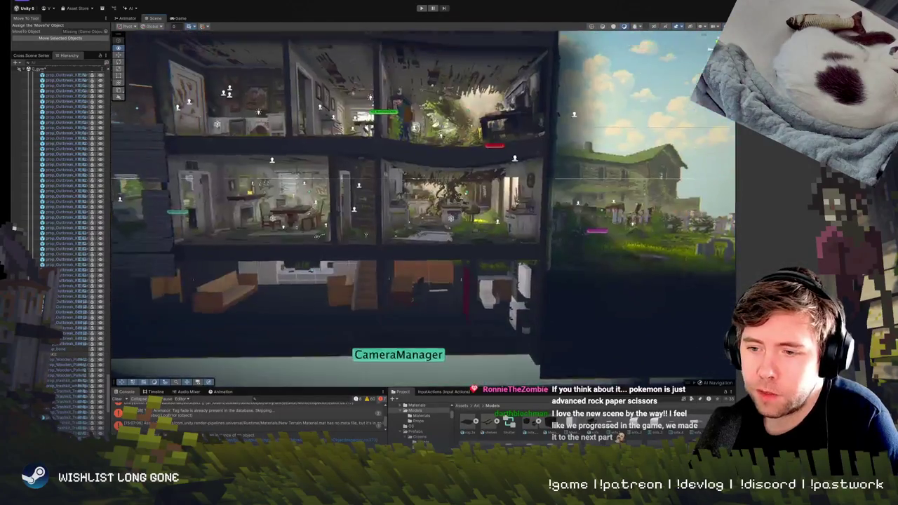
scroll(456, 210, up, 3)
scroll(456, 210, down, 4)
scroll(456, 210, down, 3)
scroll(539, 242, down, 5)
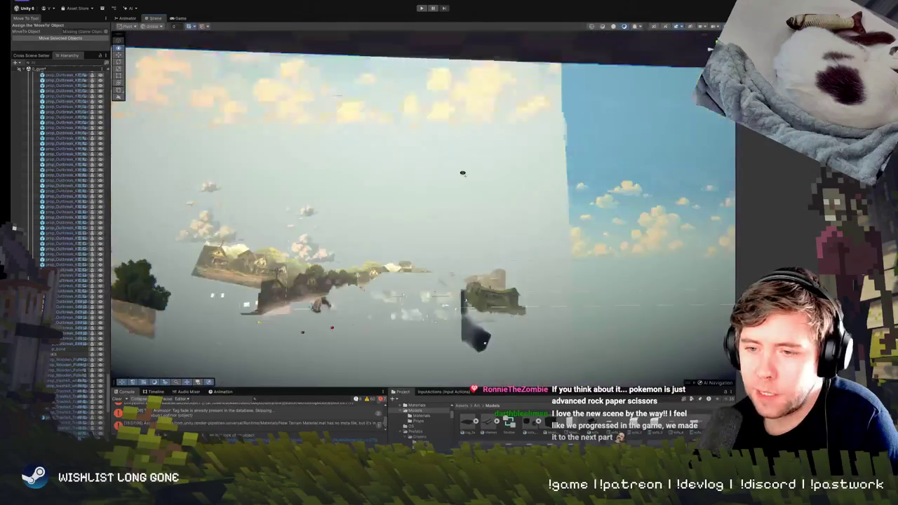
scroll(491, 232, down, 2)
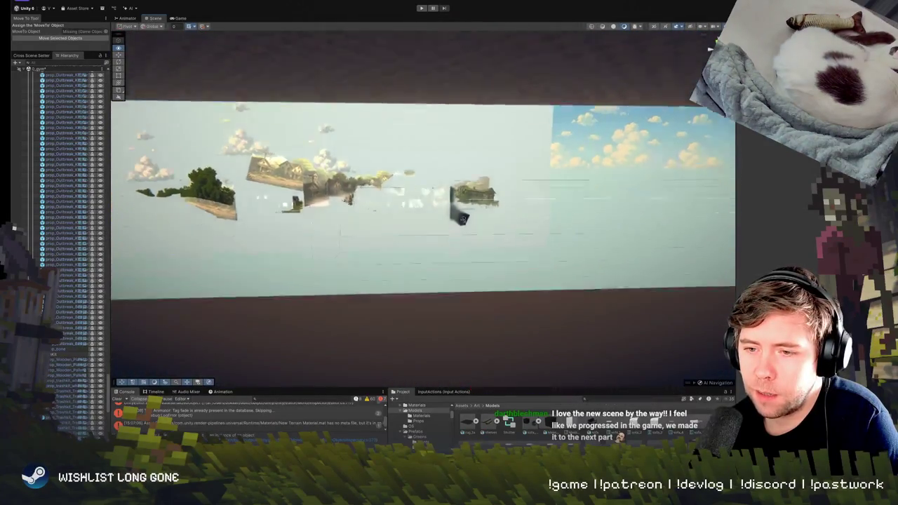
scroll(462, 218, down, 3)
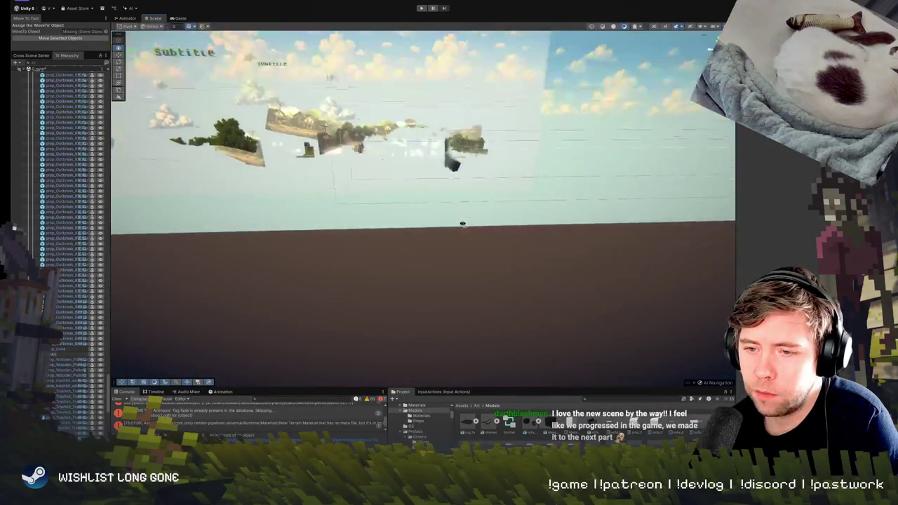
scroll(462, 214, down, 3)
scroll(463, 209, up, 2)
mouse_move(463, 209)
mouse_down()
mouse_move(487, 186)
mouse_move(533, 210)
mouse_up()
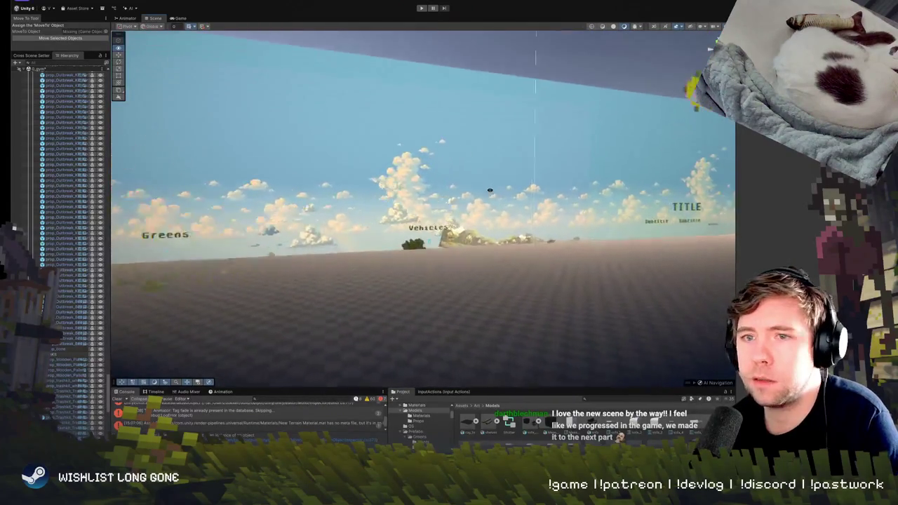
scroll(64, 245, up, 10)
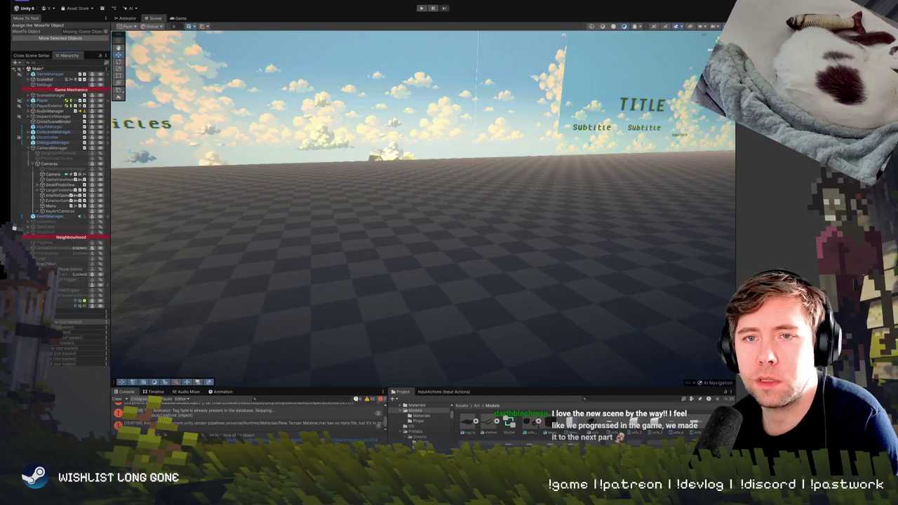
Load the unloaded village scenes together and tilt the view back over the shopfront street
shift+click(55, 364)
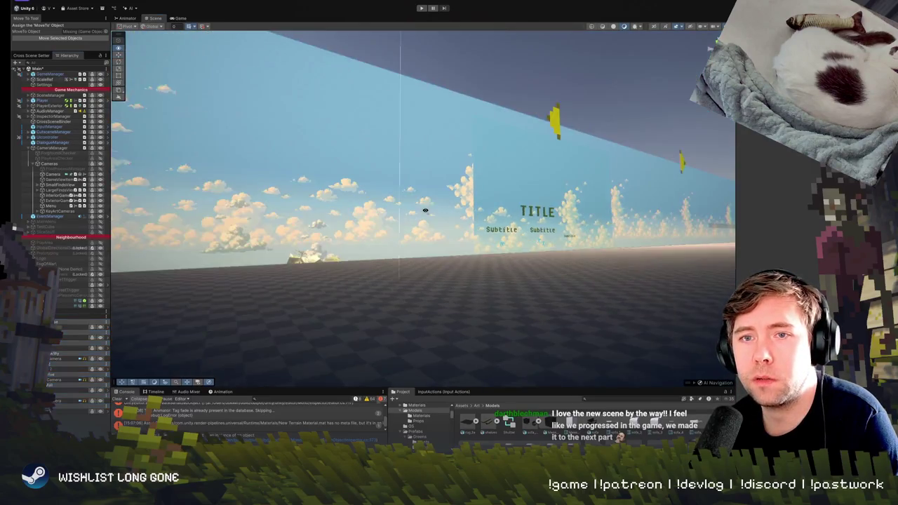
mouse_move(399, 241)
mouse_down()
mouse_move(439, 247)
mouse_move(472, 226)
mouse_move(467, 221)
mouse_move(433, 250)
mouse_move(385, 209)
mouse_move(442, 216)
mouse_move(409, 233)
mouse_move(435, 227)
mouse_move(339, 225)
mouse_move(342, 234)
mouse_move(425, 225)
mouse_up()
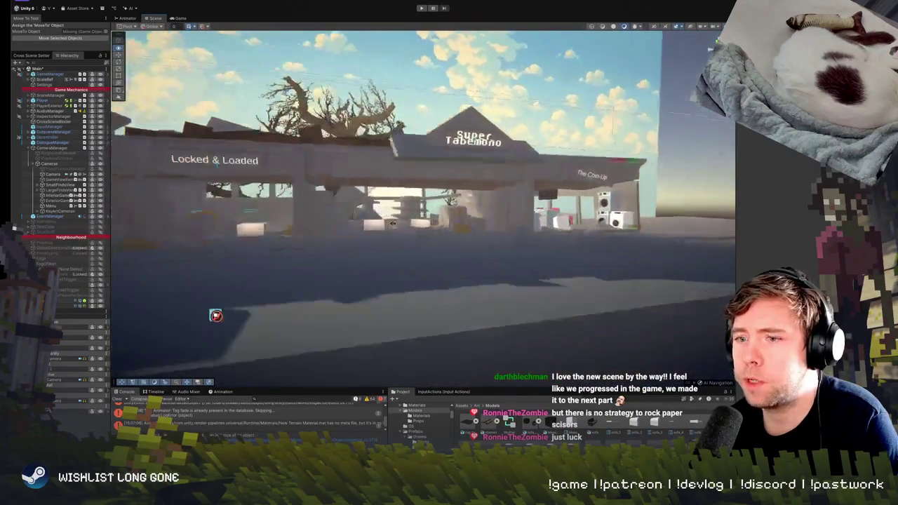
Fly along the shop street, up toward the sky, past a slab edge and out to the ground plane
mouse_move(392, 223)
mouse_down()
mouse_move(467, 216)
mouse_move(379, 233)
mouse_move(239, 222)
mouse_move(439, 235)
mouse_up()
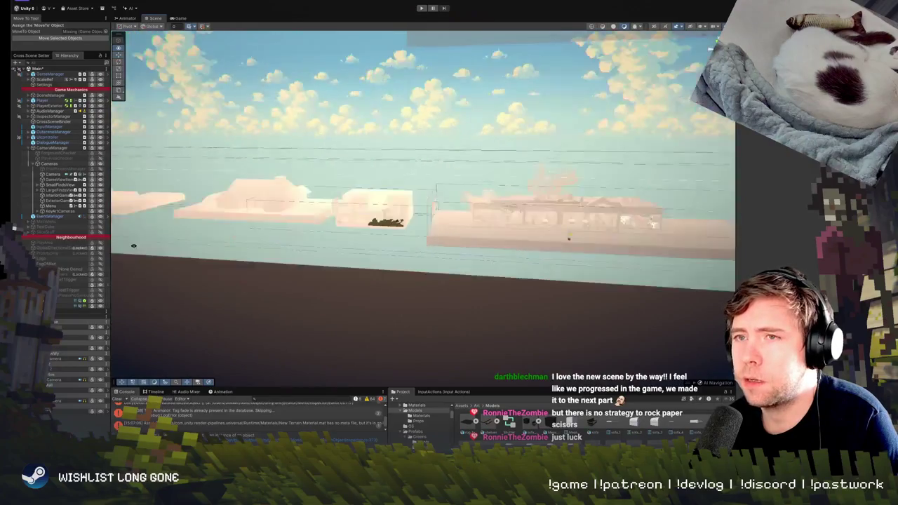
mouse_move(160, 235)
mouse_down()
mouse_move(211, 210)
mouse_move(420, 210)
mouse_move(178, 223)
mouse_move(150, 233)
mouse_move(460, 239)
mouse_up()
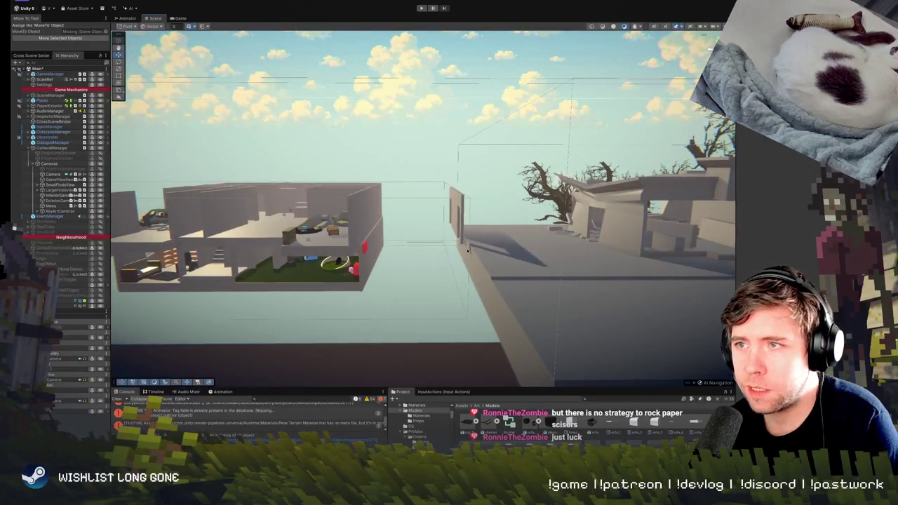
drag(602, 262, 379, 263)
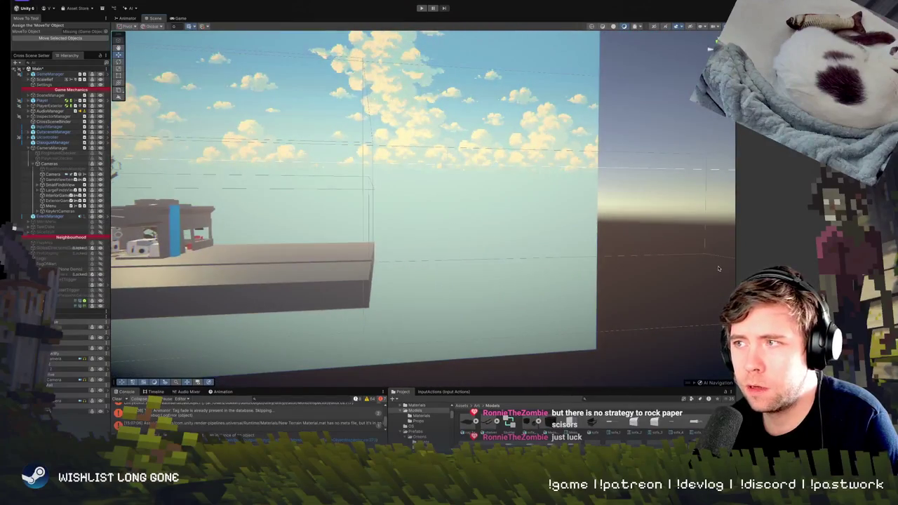
mouse_move(718, 269)
mouse_down()
mouse_move(473, 270)
mouse_move(585, 267)
mouse_move(543, 246)
mouse_move(557, 174)
mouse_move(711, 279)
mouse_move(660, 268)
mouse_move(670, 278)
mouse_move(625, 263)
mouse_move(609, 236)
mouse_move(585, 246)
mouse_up()
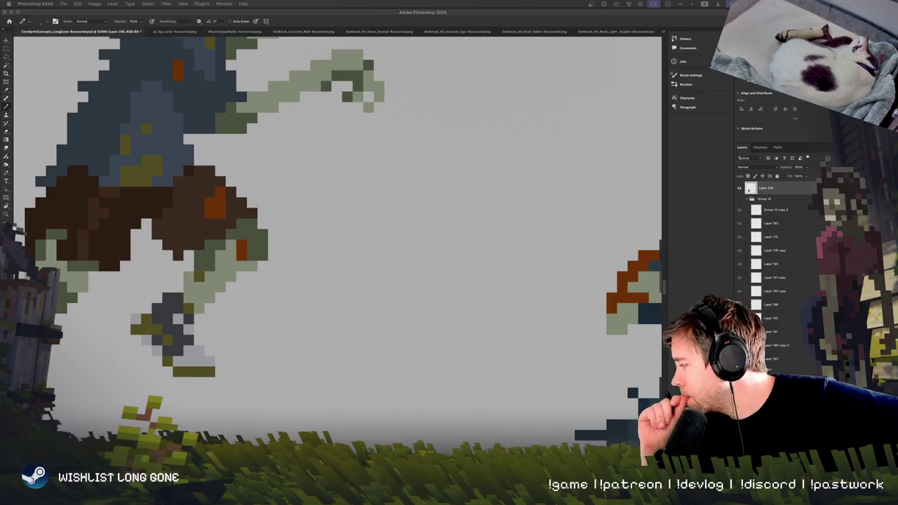
Undo the small stray green pixel cluster on the blue-shirted zombie sprite
click(238, 351)
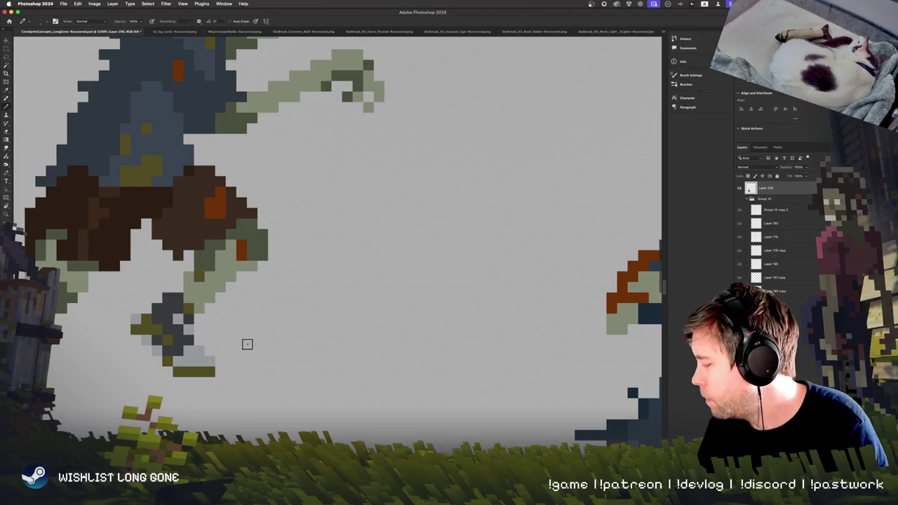
key(super+z)
scroll(294, 329, up, 5)
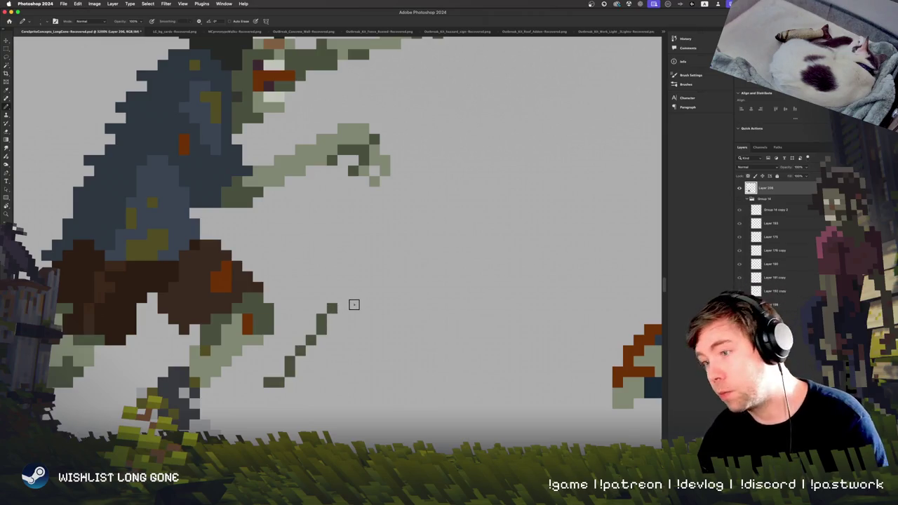
Zoom out to compare the row of zombie sprites, then zoom back in on the second zombie
key(super+minus)
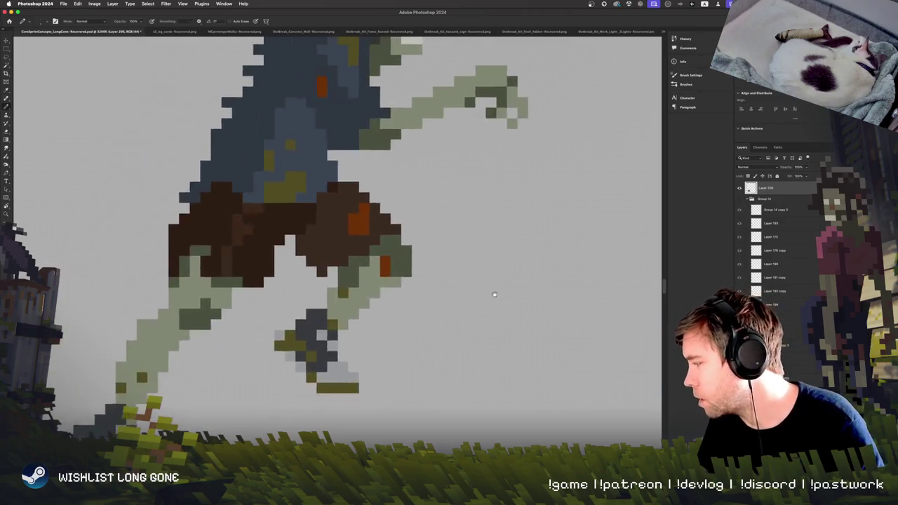
key(super+minus)
key(super+minus)
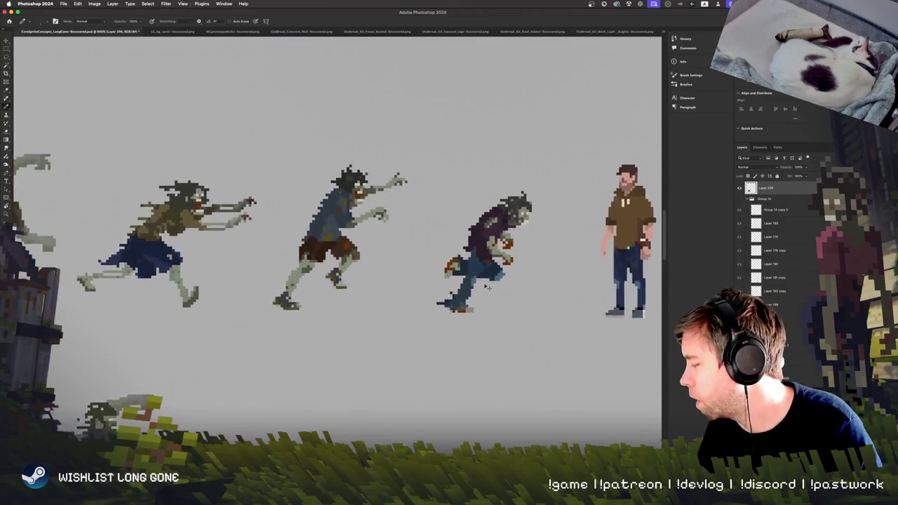
key(super+equal)
key(super+minus)
key(super+minus)
key(super+equal)
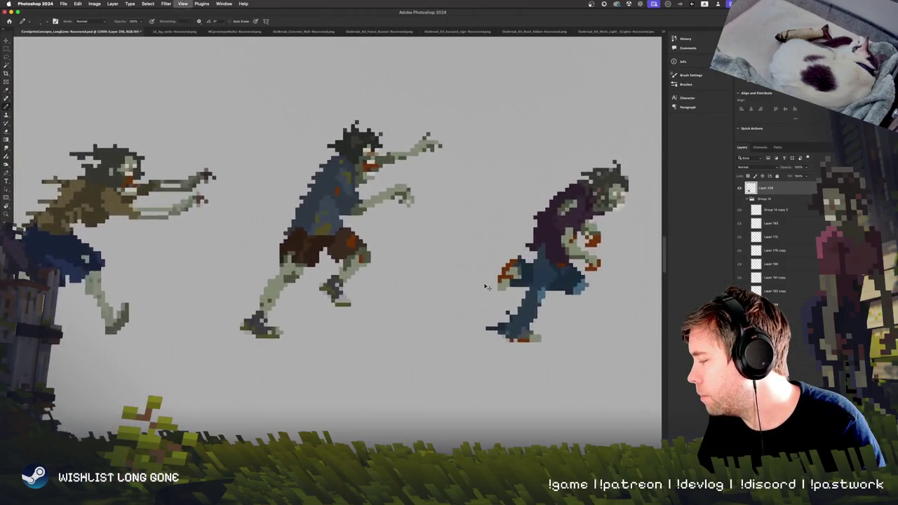
key(super+equal)
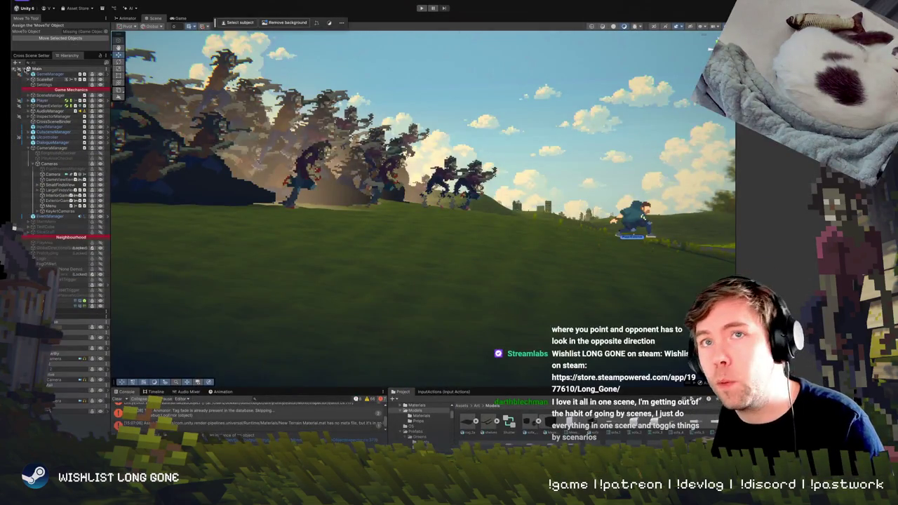
Collapse Main and each level scene in the Hierarchy, from 2b_Treehouse through StripMall
click(35, 69)
key(Left)
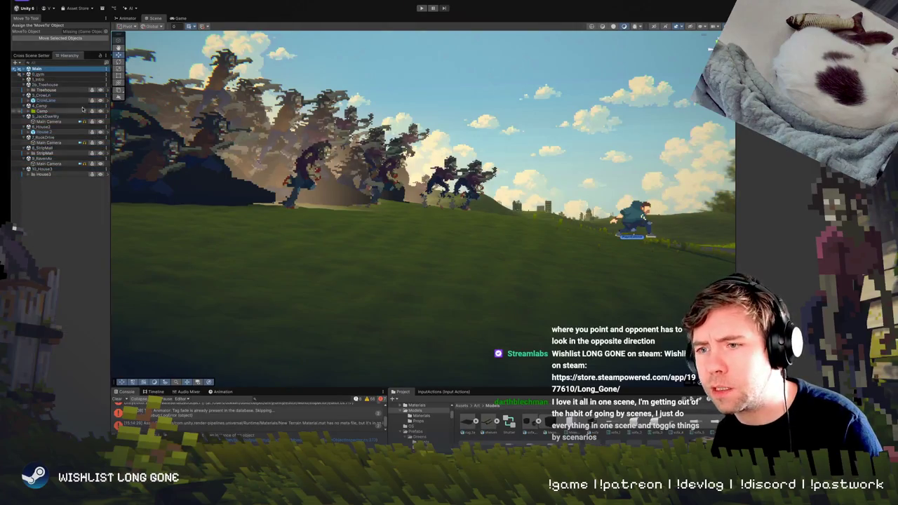
click(24, 84)
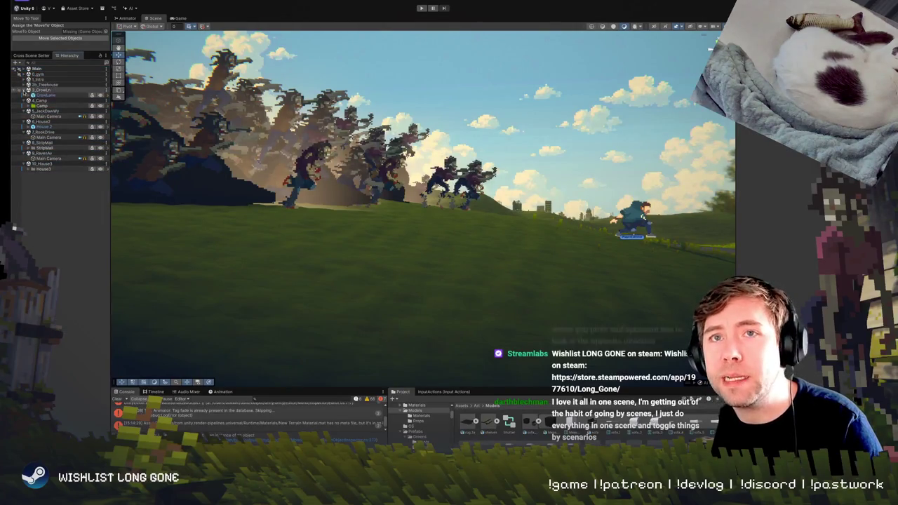
click(24, 90)
click(24, 95)
click(24, 101)
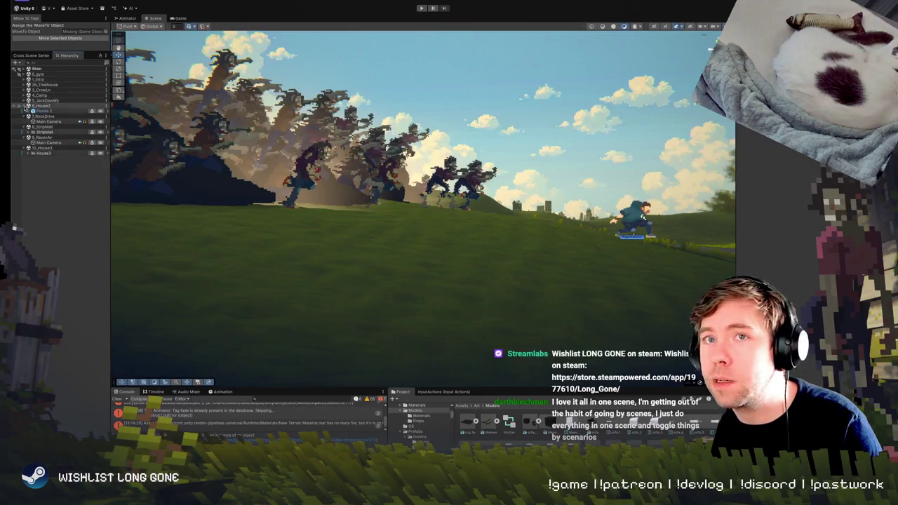
click(24, 106)
click(24, 110)
click(25, 121)
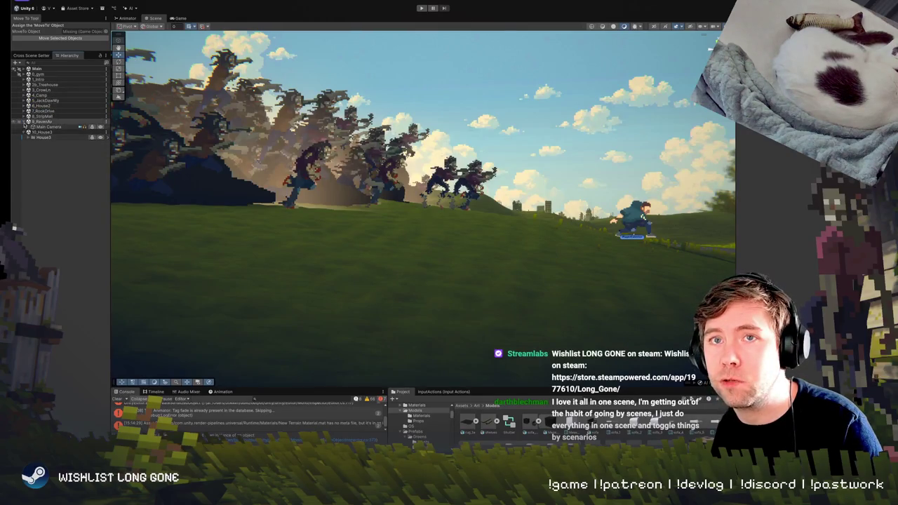
Select the scenes from 0_gym to 10_House3 and unload them all
click(49, 126)
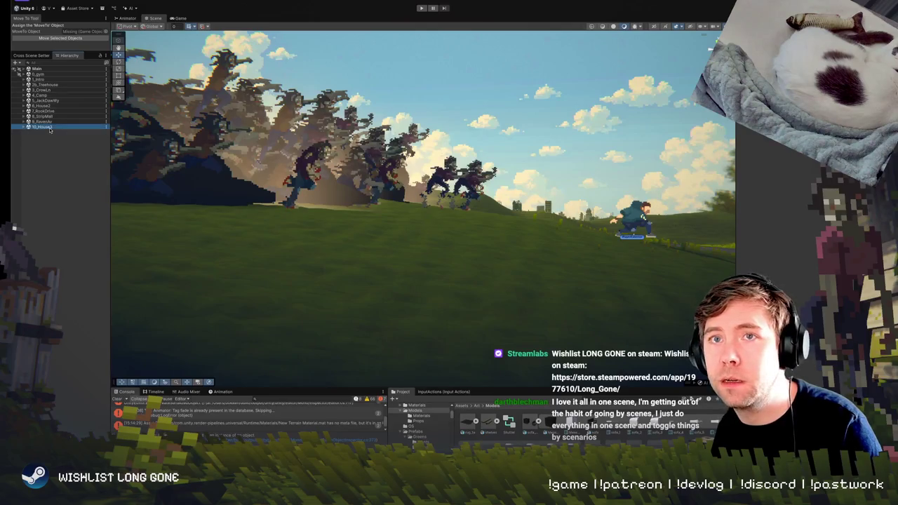
shift+click(55, 75)
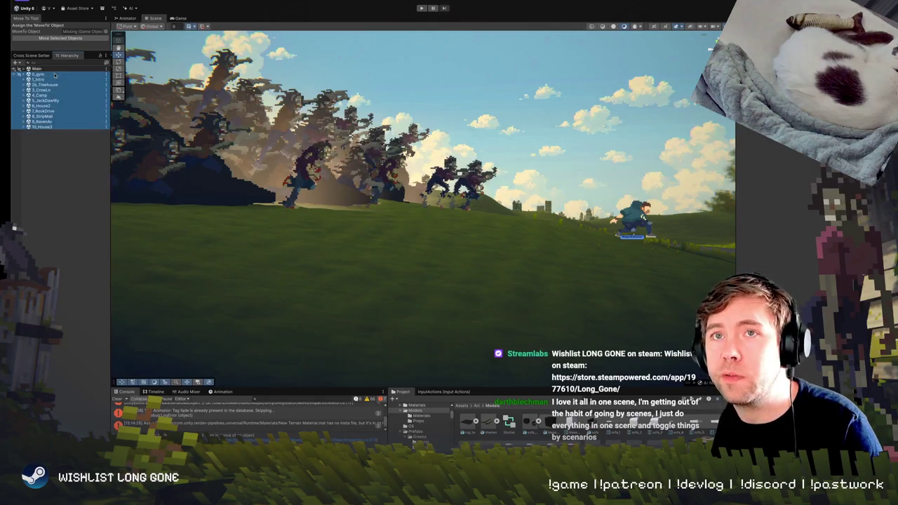
right_click(55, 75)
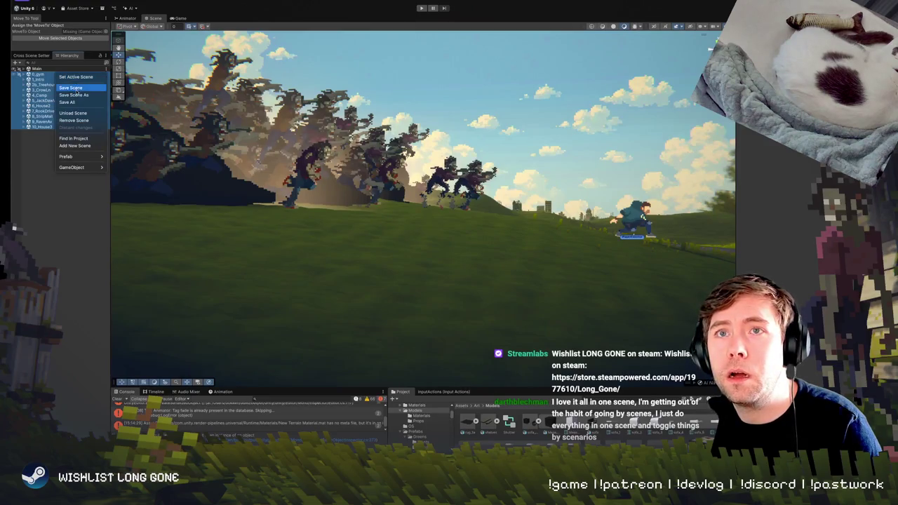
click(73, 113)
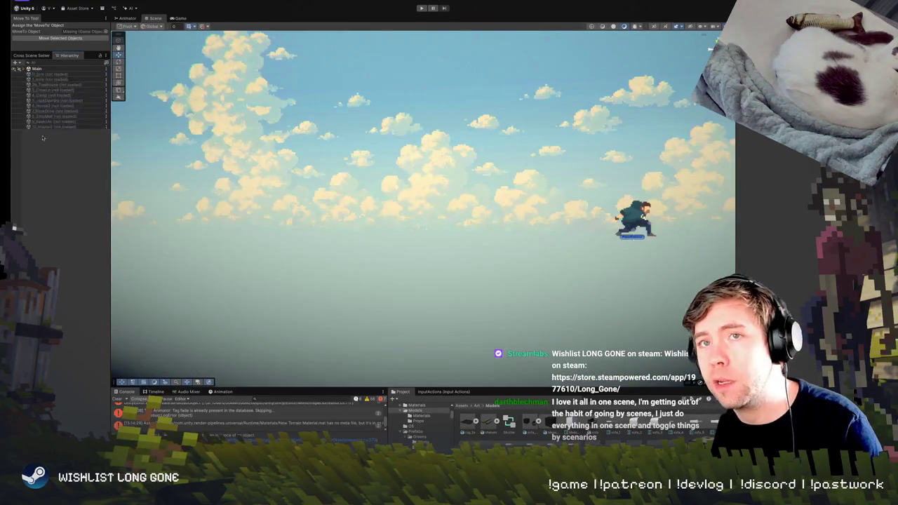
Select the Main scene, frame the view on it and orbit into a 3D perspective
click(60, 107)
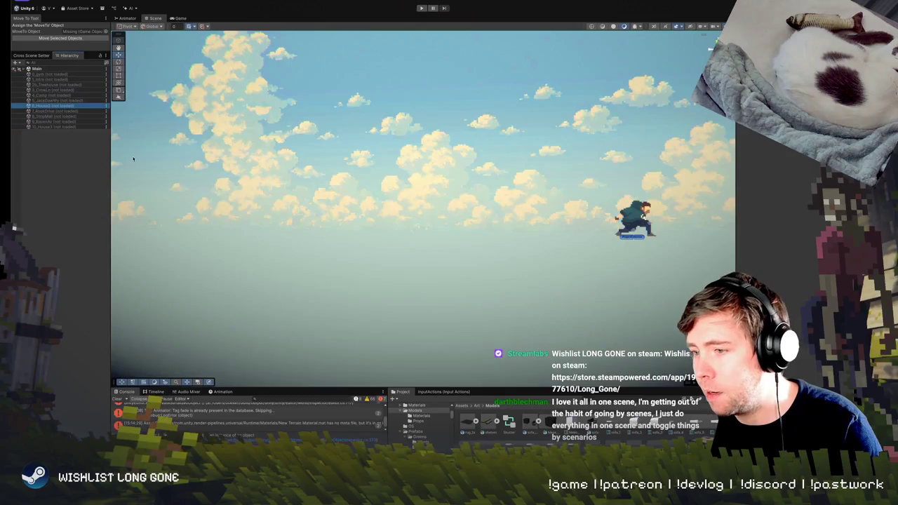
click(37, 69)
key(f)
mouse_move(484, 162)
mouse_down()
mouse_move(540, 119)
mouse_move(359, 157)
mouse_up()
Expand Main's object list, collapse CameraManager and step from Player down to InputManager
click(23, 69)
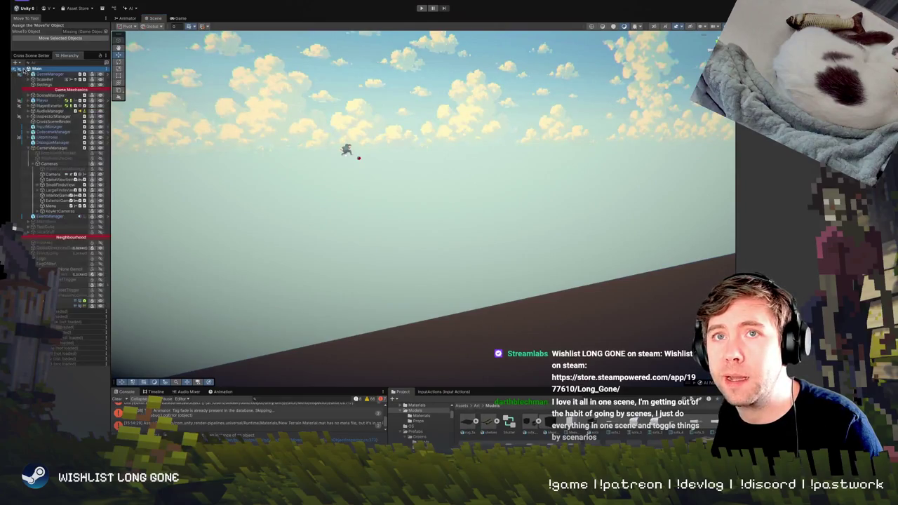
click(29, 149)
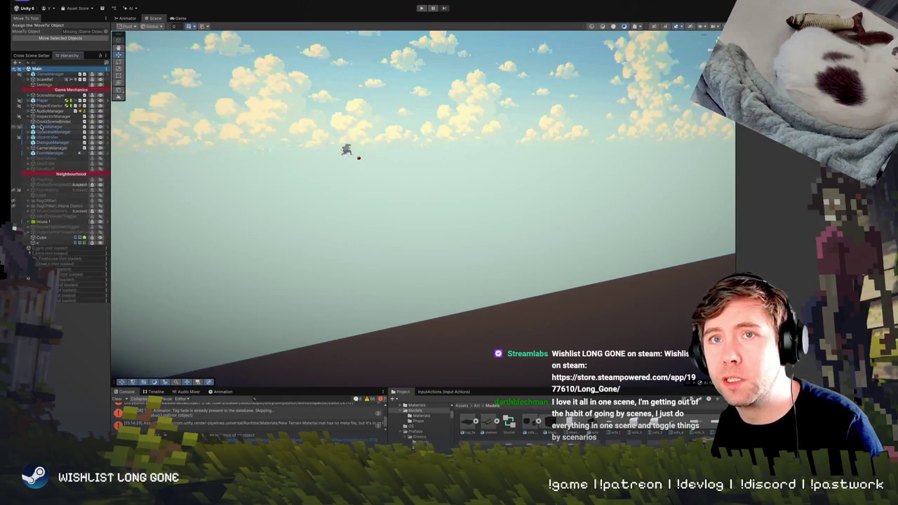
click(55, 102)
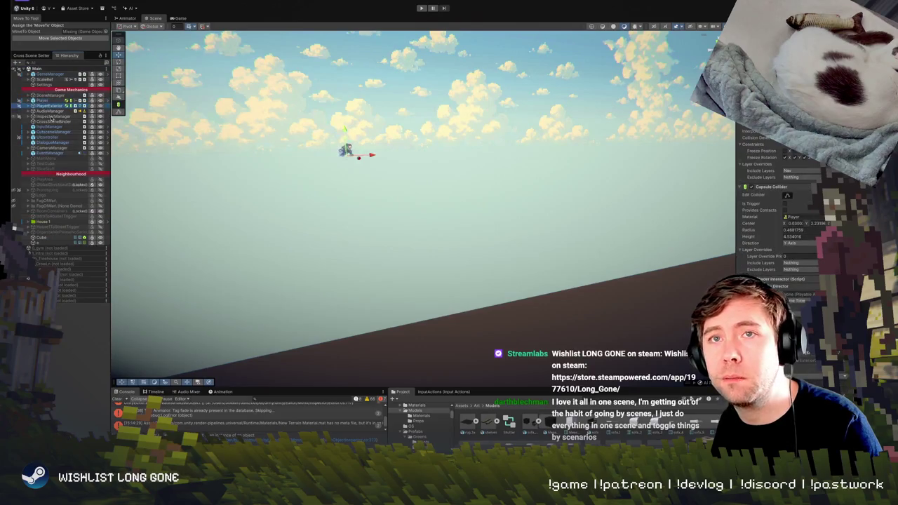
key(Down)
key(Down)
key(Down)
key(Down)
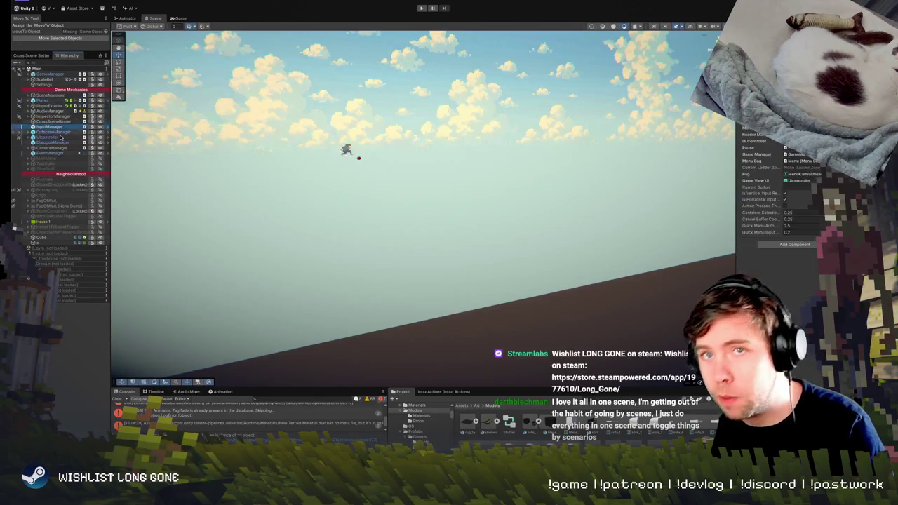
key(Down)
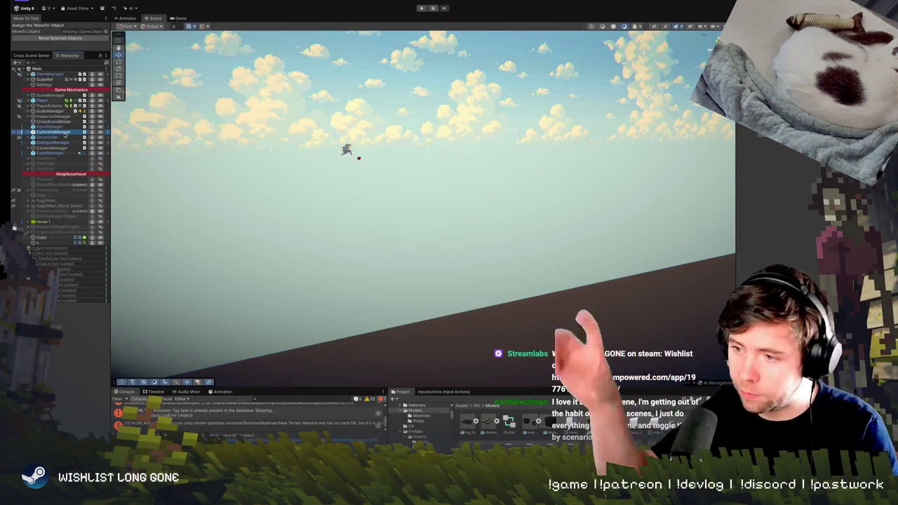
Load the unloaded scene and orbit the view across its terrain
click(53, 253)
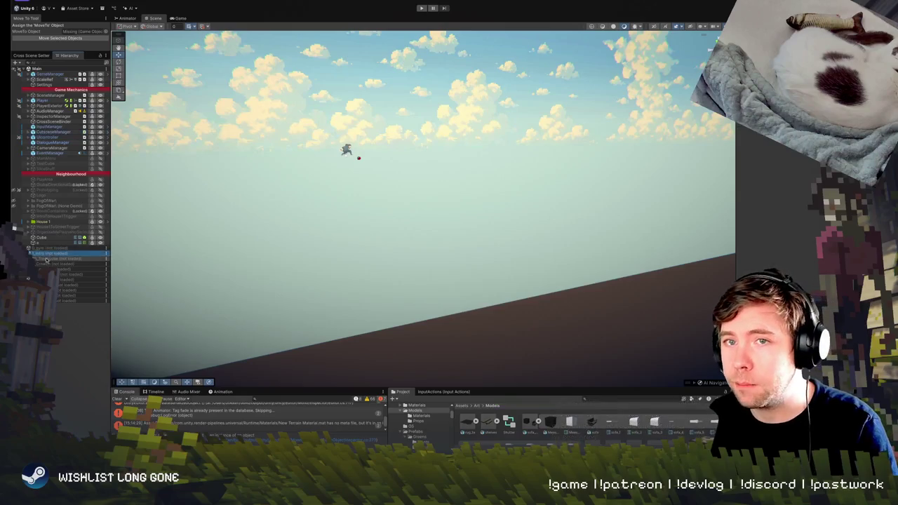
right_click(85, 256)
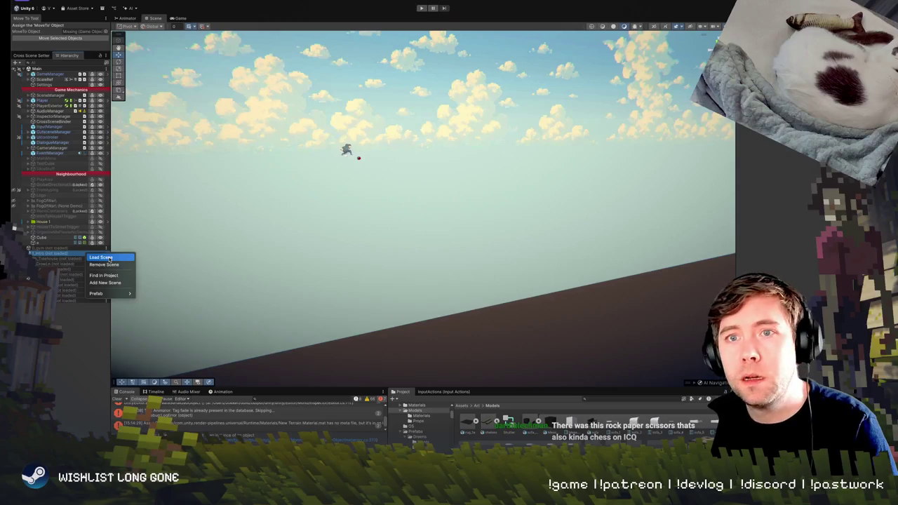
click(108, 258)
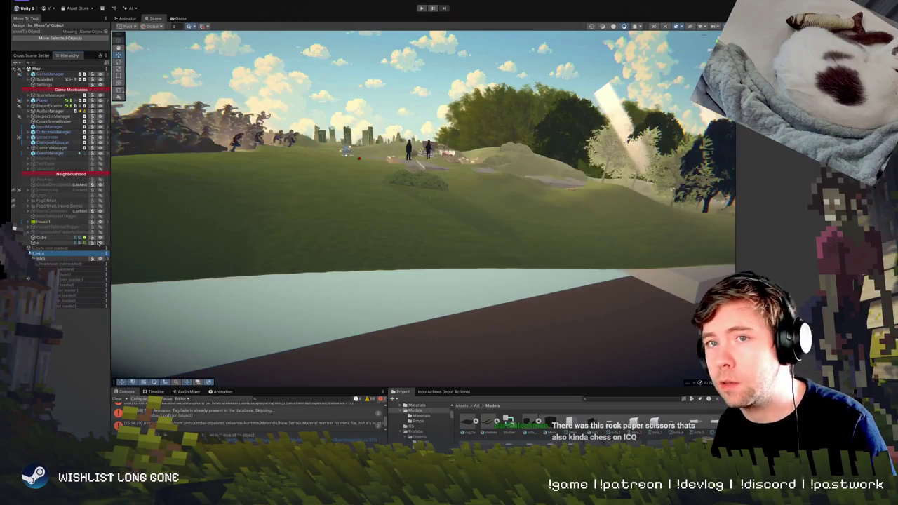
mouse_move(344, 216)
mouse_down()
mouse_move(483, 207)
mouse_move(537, 216)
mouse_up()
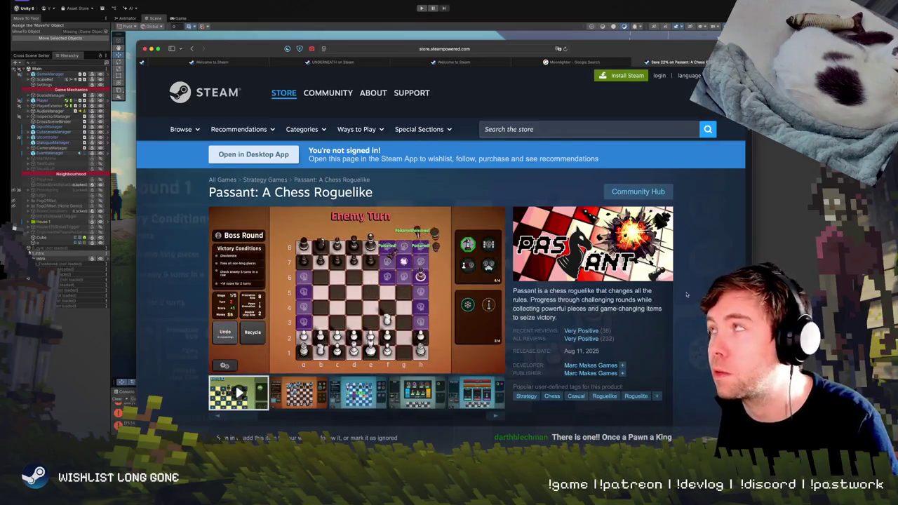
Scroll through Passant's purchase options and description, then minimize the browser with Cmd+M
scroll(397, 367, down, 5)
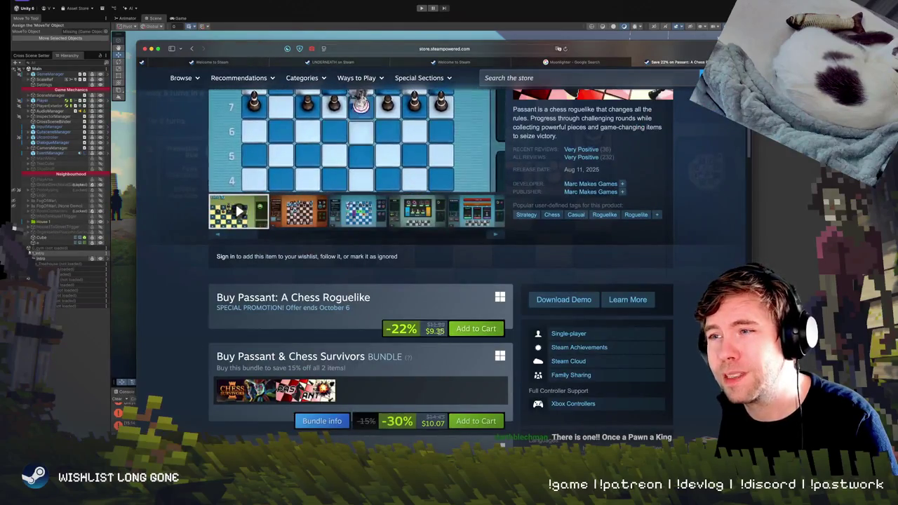
scroll(214, 313, up, 5)
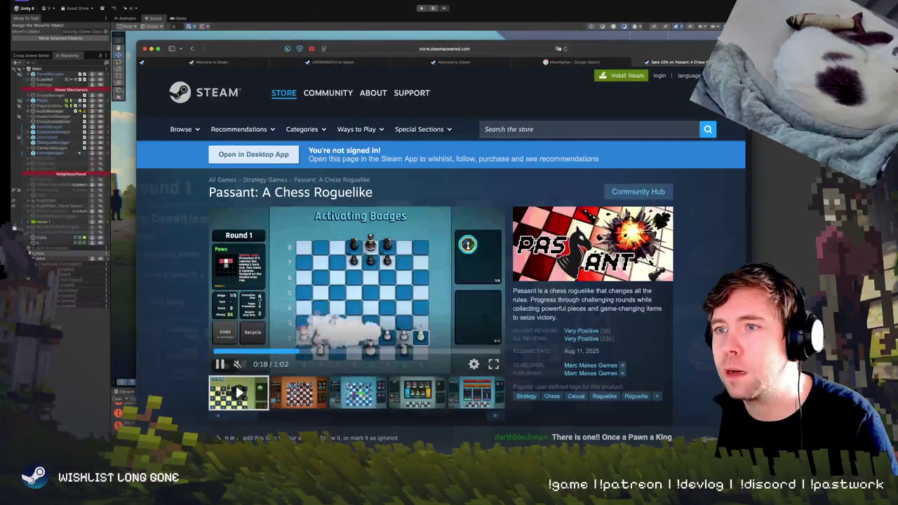
scroll(214, 313, down, 5)
scroll(214, 314, down, 5)
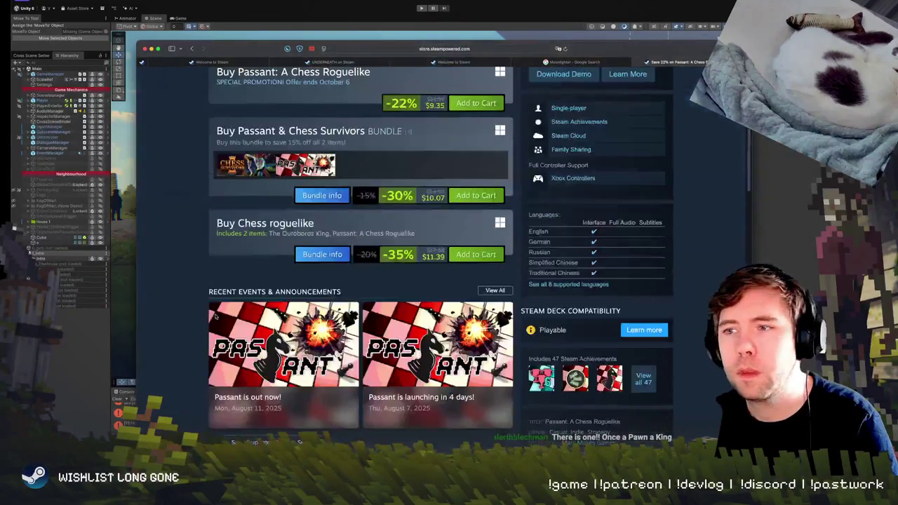
scroll(215, 317, down, 5)
scroll(215, 317, down, 4)
scroll(215, 317, down, 1)
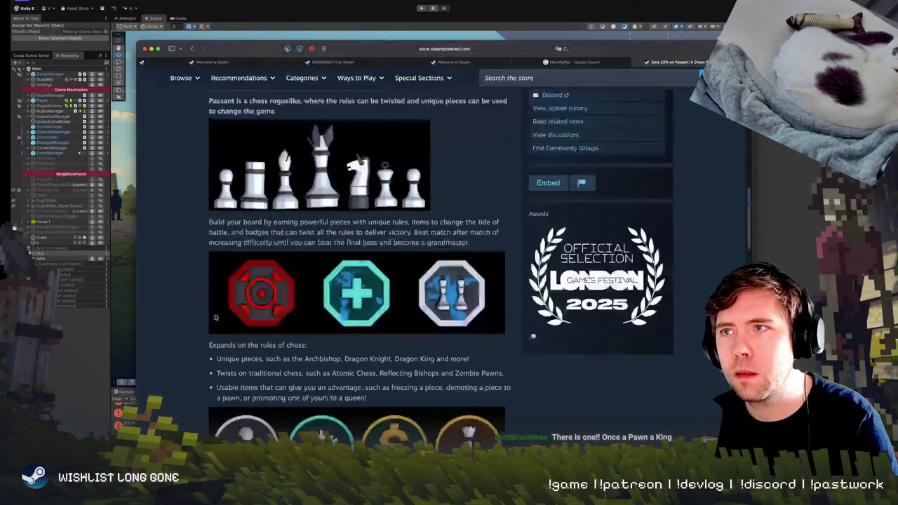
scroll(215, 318, up, 4)
scroll(216, 318, up, 5)
scroll(215, 318, up, 5)
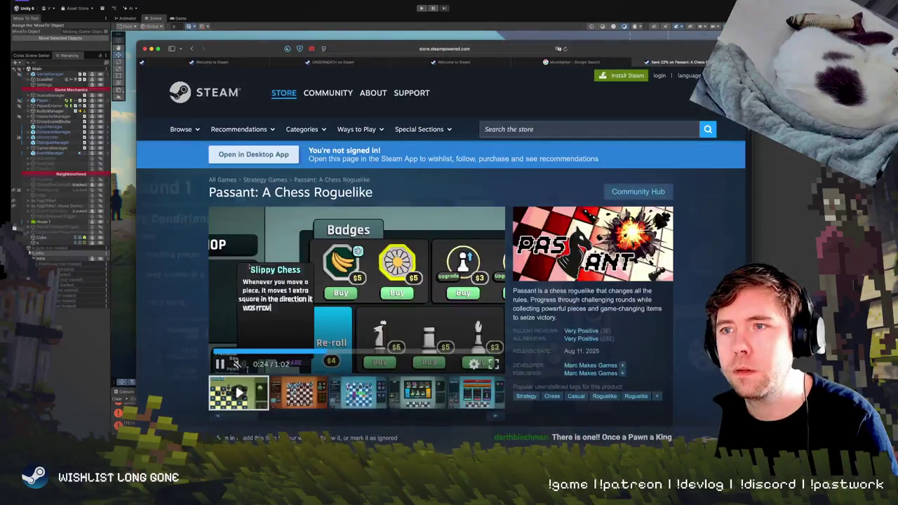
key(super+m)
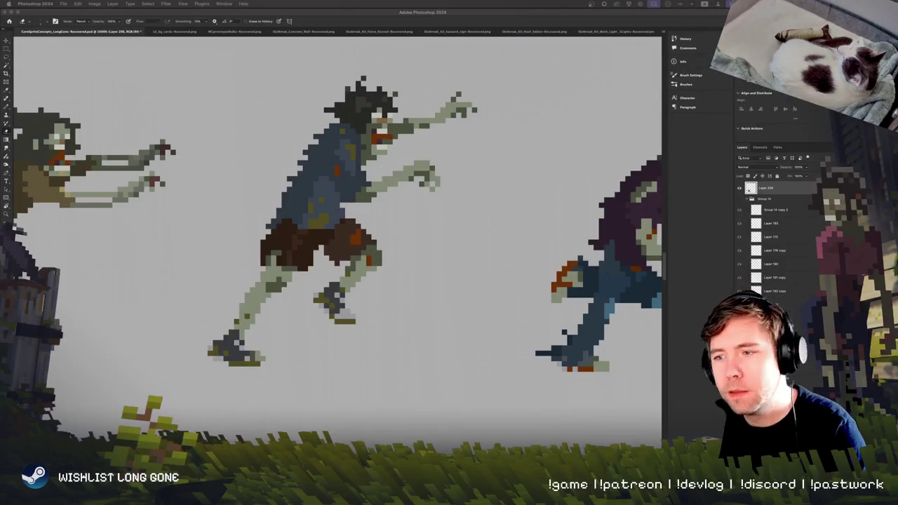
Draw lighter pixels along the middle zombie's back leg and step through the neighbouring frames
click(315, 263)
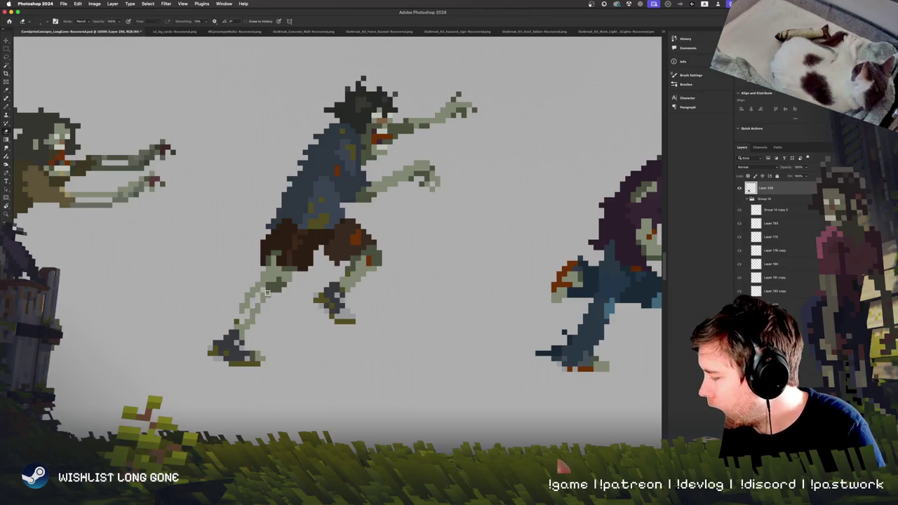
drag(244, 316, 267, 283)
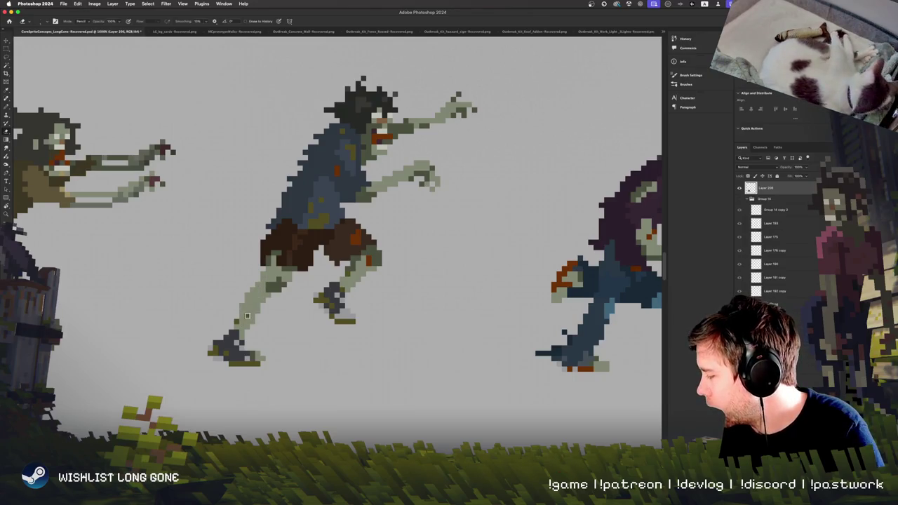
key(period)
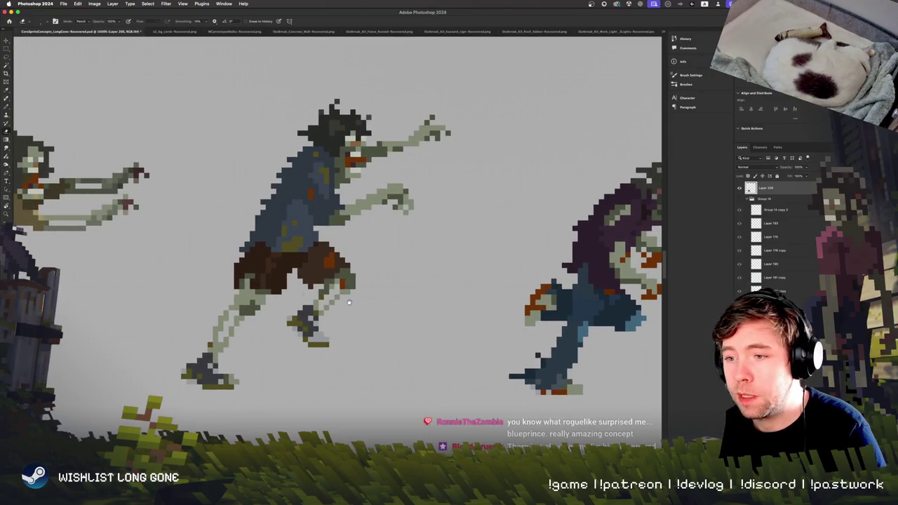
key(period)
key(period)
key(period)
key(period)
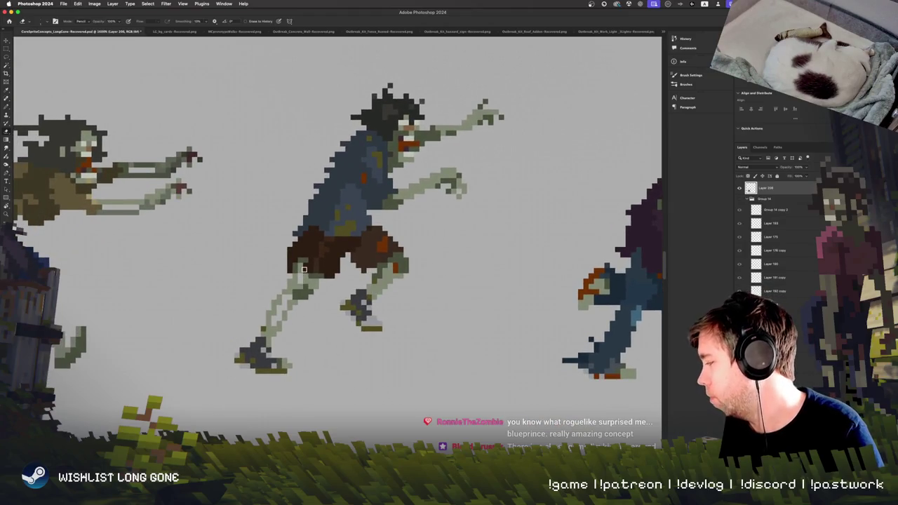
Play the run cycle, zoom out to all five sprites, then back in on the middle zombie
key(b)
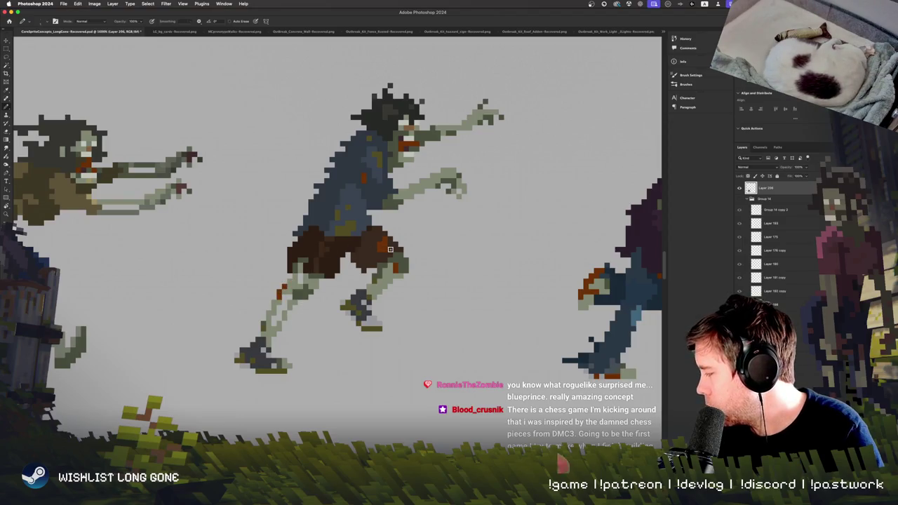
key(space)
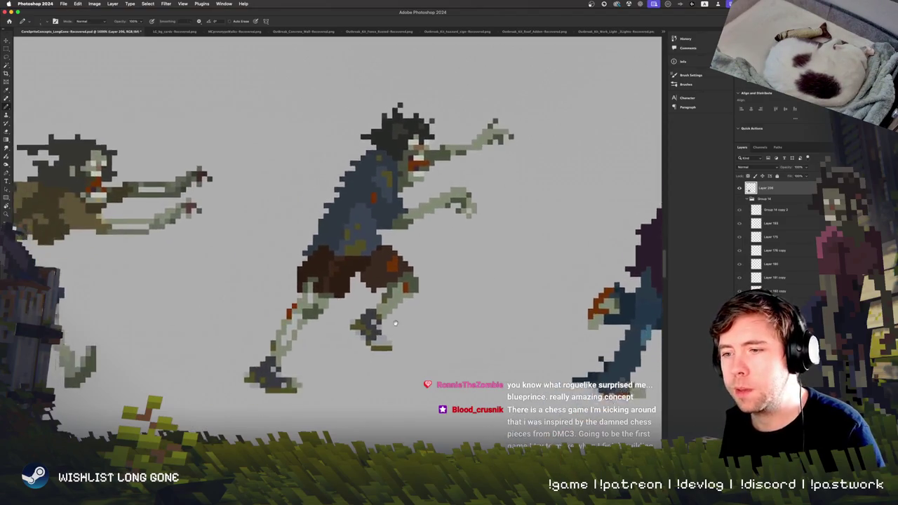
key(super+minus)
key(super+minus)
key(super+minus)
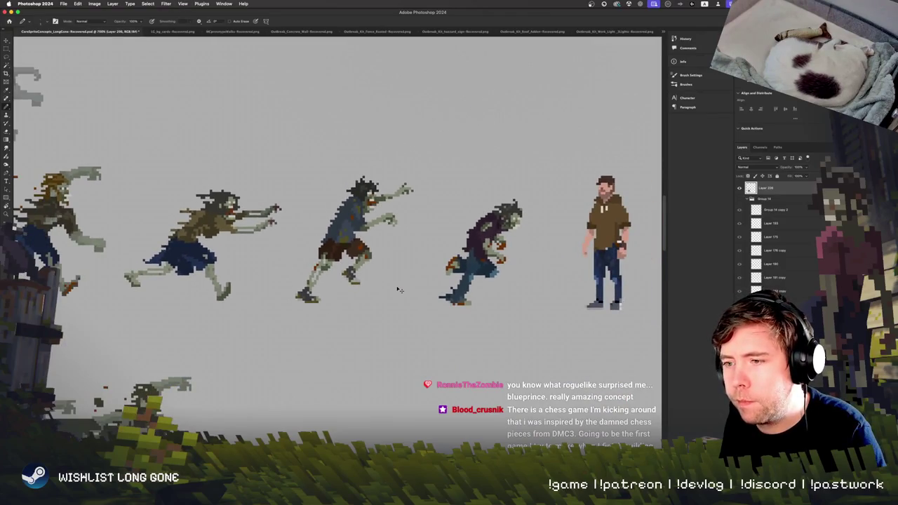
key(super+plus)
key(super+plus)
key(super+plus)
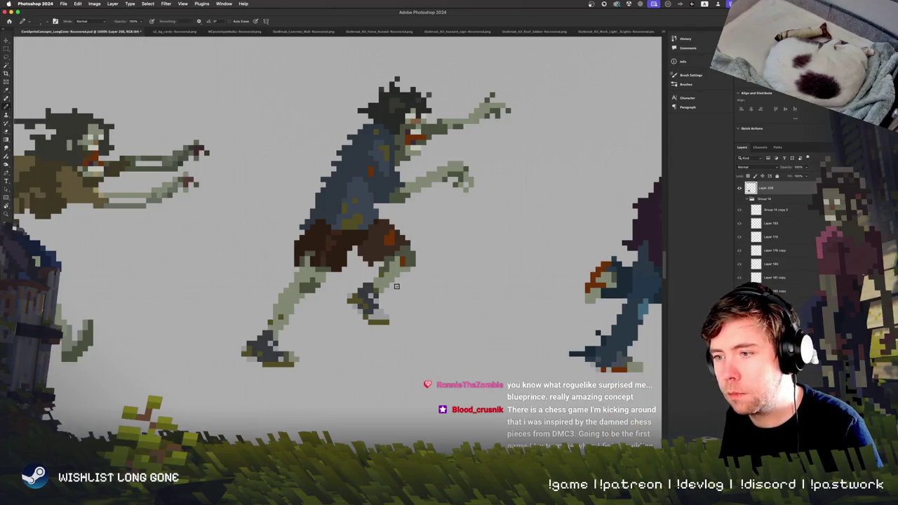
scroll(397, 285, up, 2)
scroll(397, 285, down, 2)
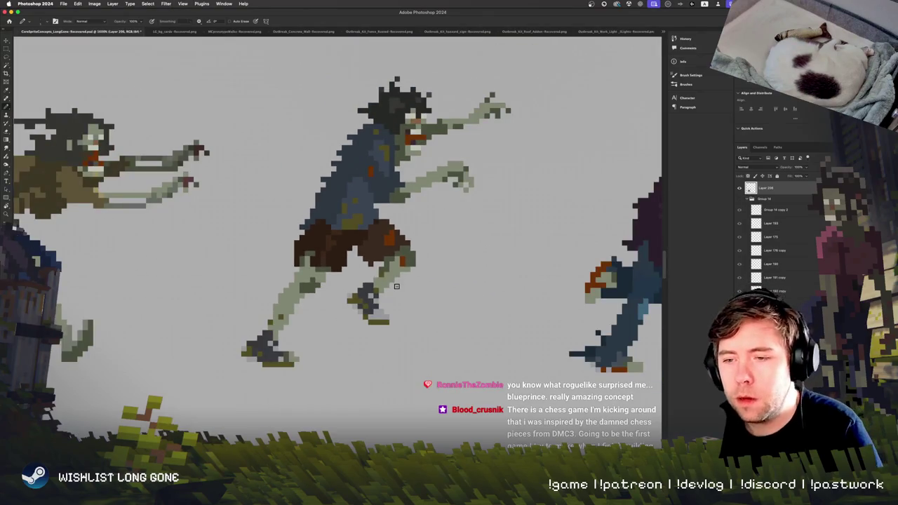
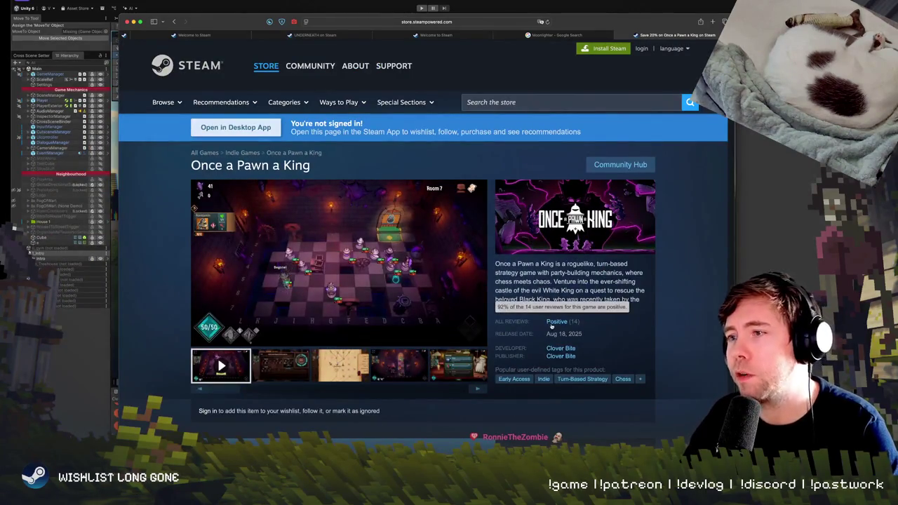
Pause and then resume the Once a Pawn a King trailer
scroll(559, 299, down, 5)
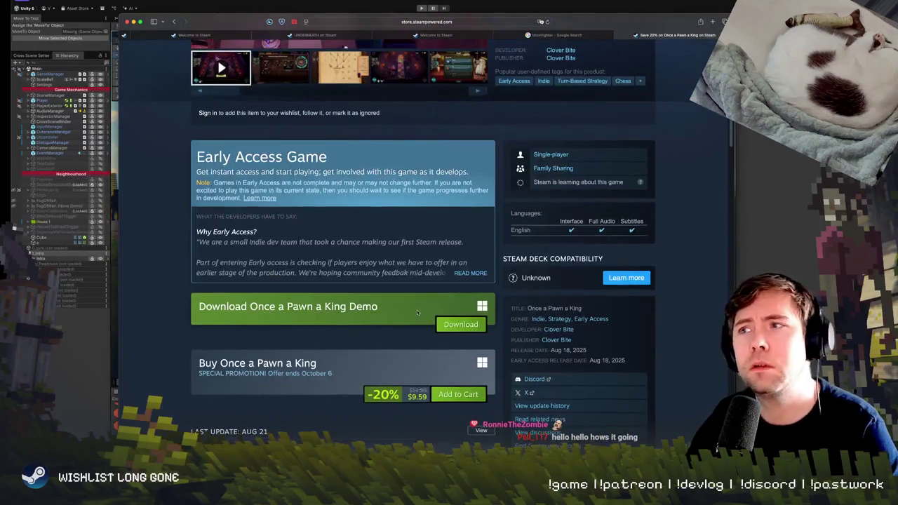
scroll(418, 314, up, 5)
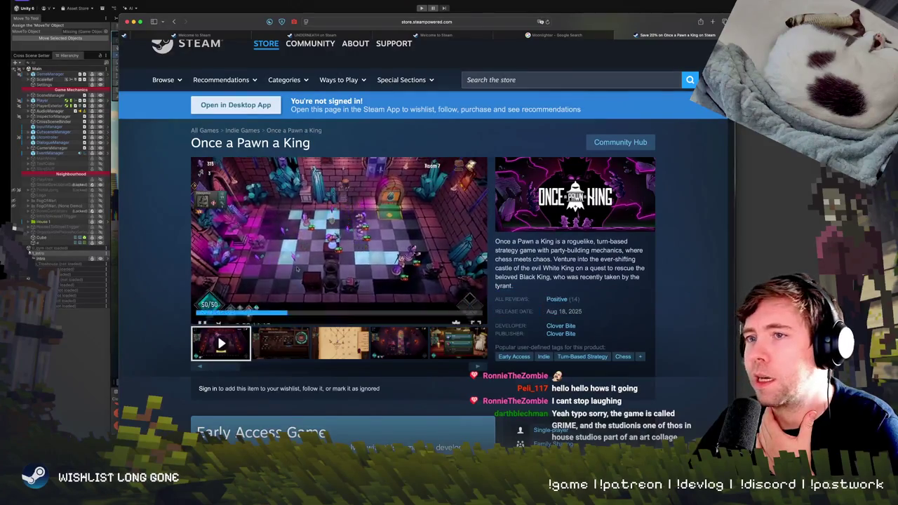
click(393, 307)
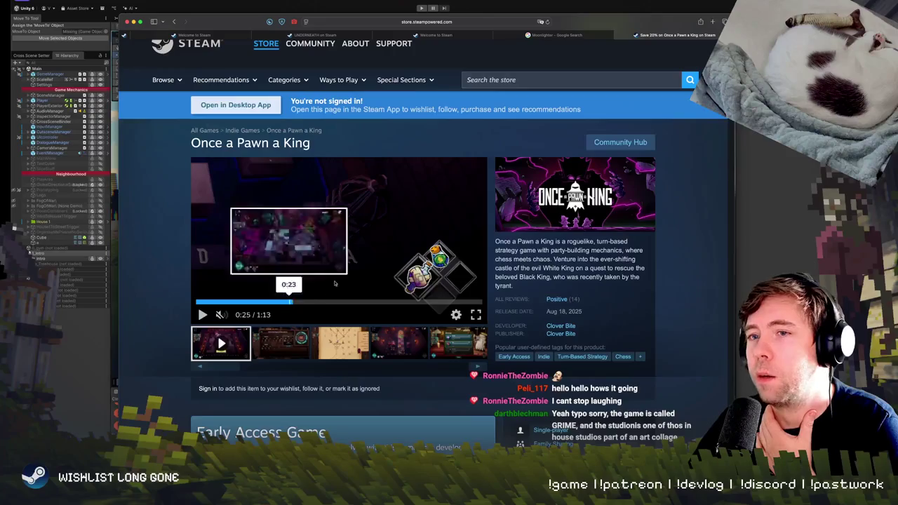
click(365, 295)
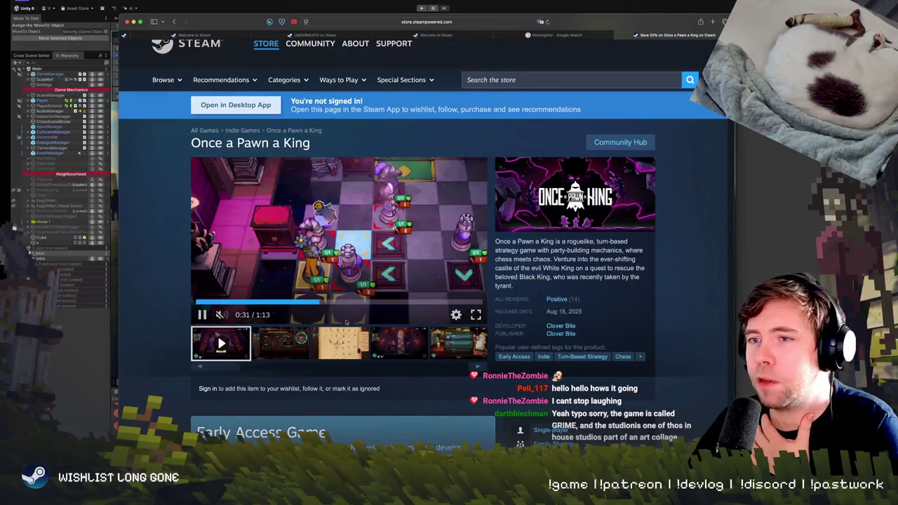
Scroll through the store page and briefly highlight the $9.59 sale price
scroll(346, 321, down, 5)
scroll(336, 319, up, 5)
scroll(318, 315, down, 5)
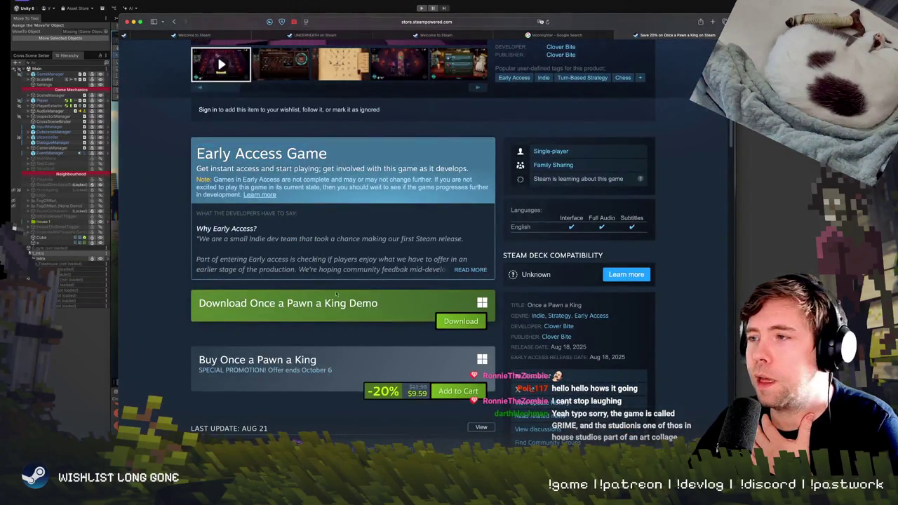
scroll(336, 294, up, 10)
scroll(401, 310, down, 15)
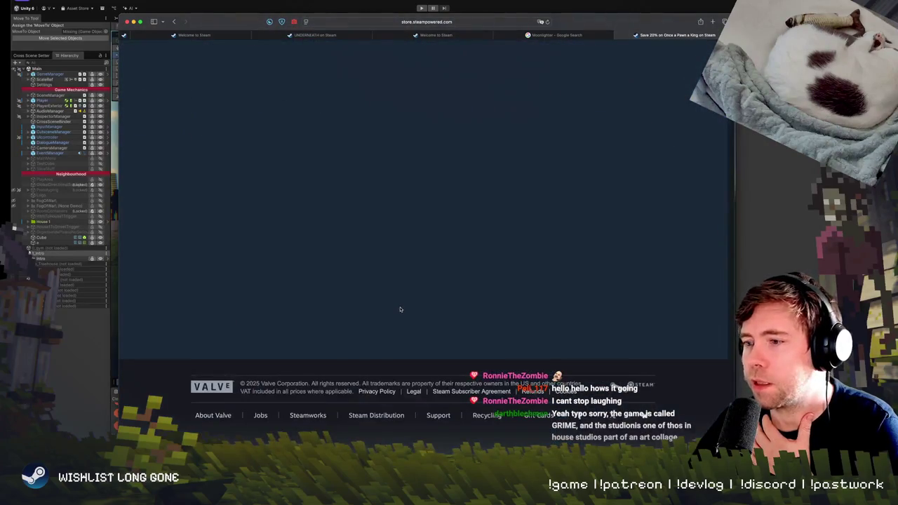
scroll(400, 309, up, 15)
scroll(400, 310, down, 1)
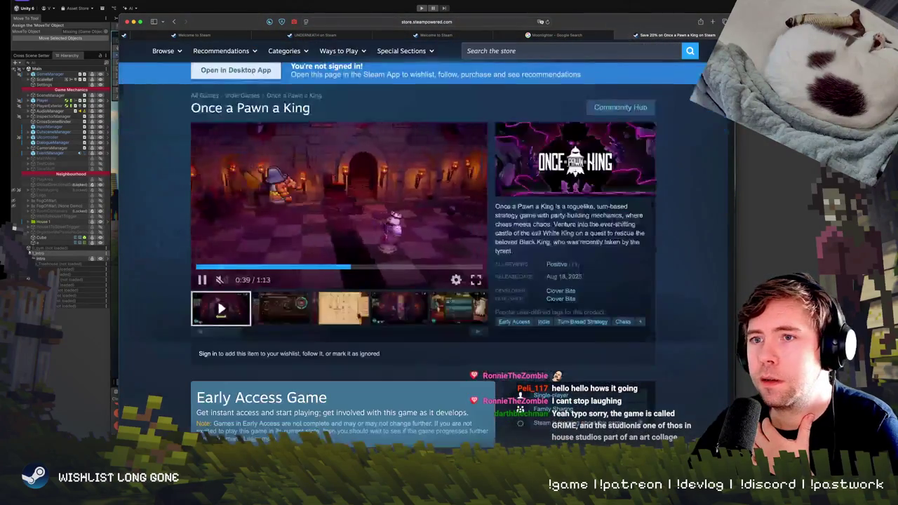
scroll(433, 370, down, 6)
scroll(433, 370, down, 5)
scroll(433, 370, up, 7)
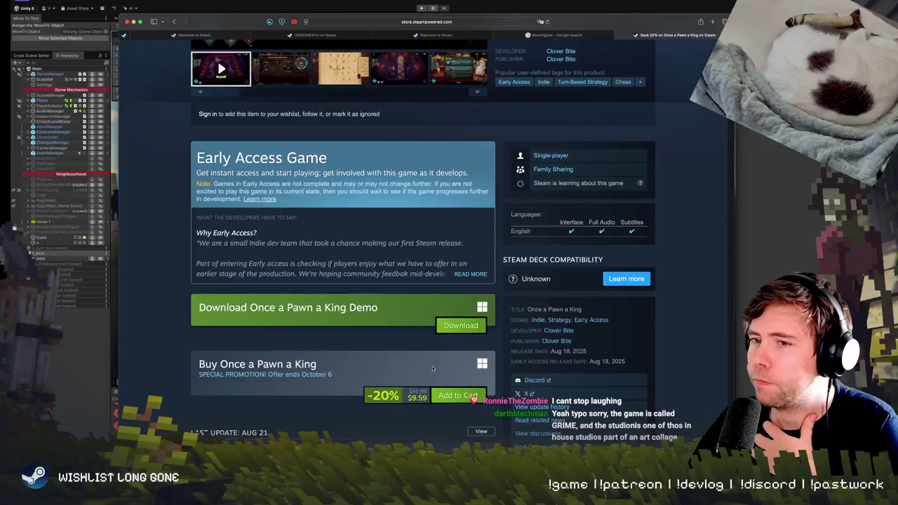
scroll(432, 371, down, 3)
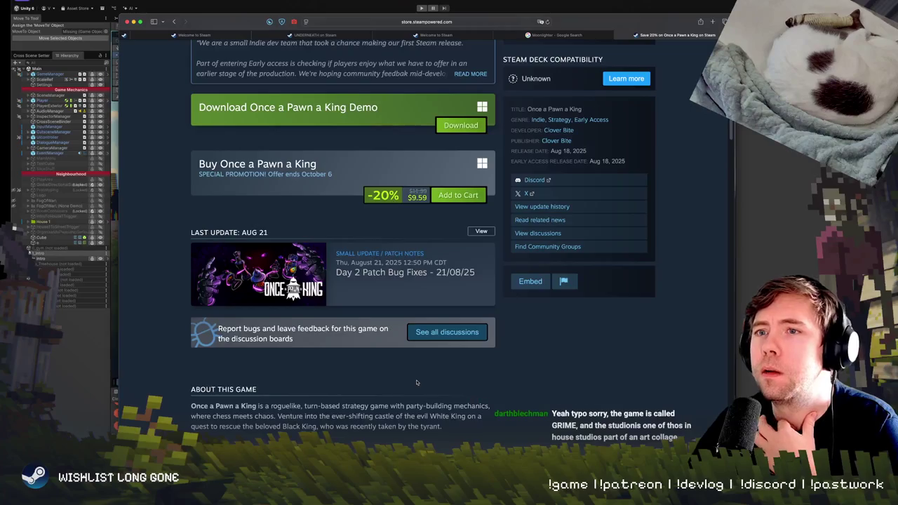
scroll(421, 385, up, 10)
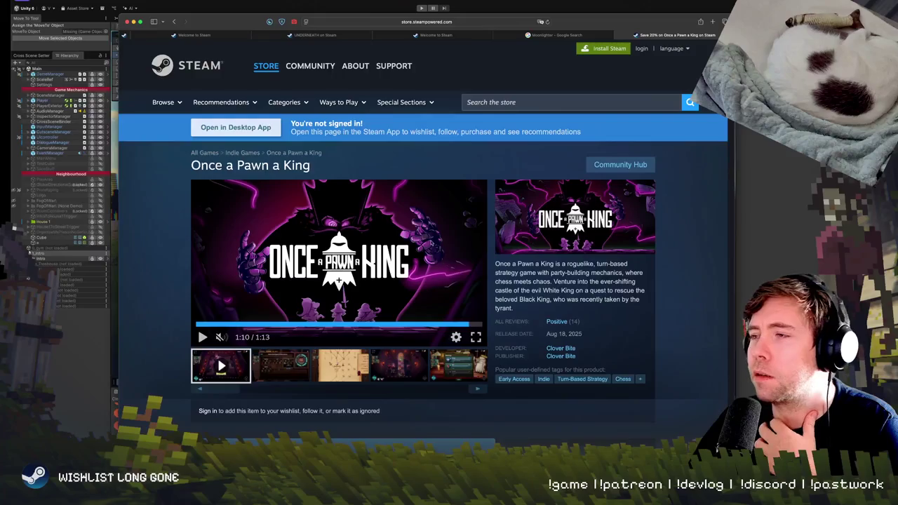
scroll(281, 299, down, 1)
scroll(301, 305, down, 3)
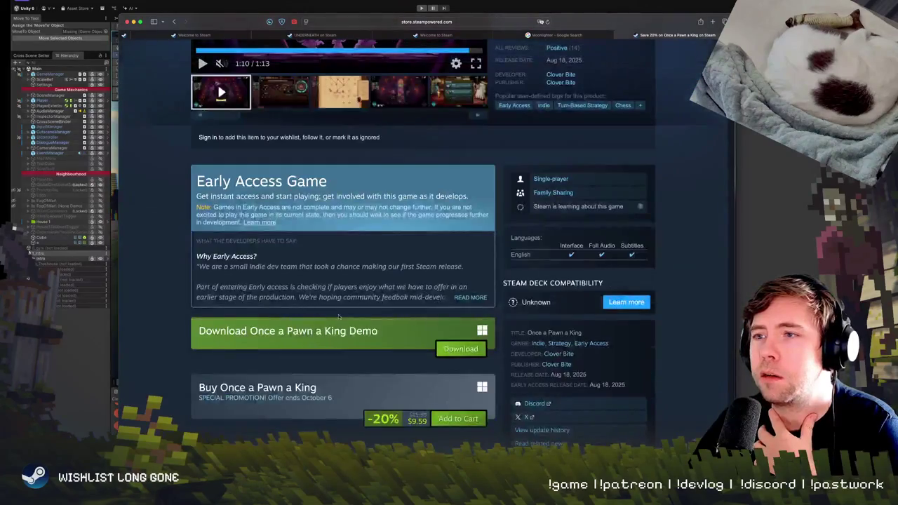
scroll(323, 312, down, 4)
scroll(339, 318, down, 7)
scroll(339, 318, up, 3)
scroll(339, 318, down, 4)
scroll(339, 318, down, 5)
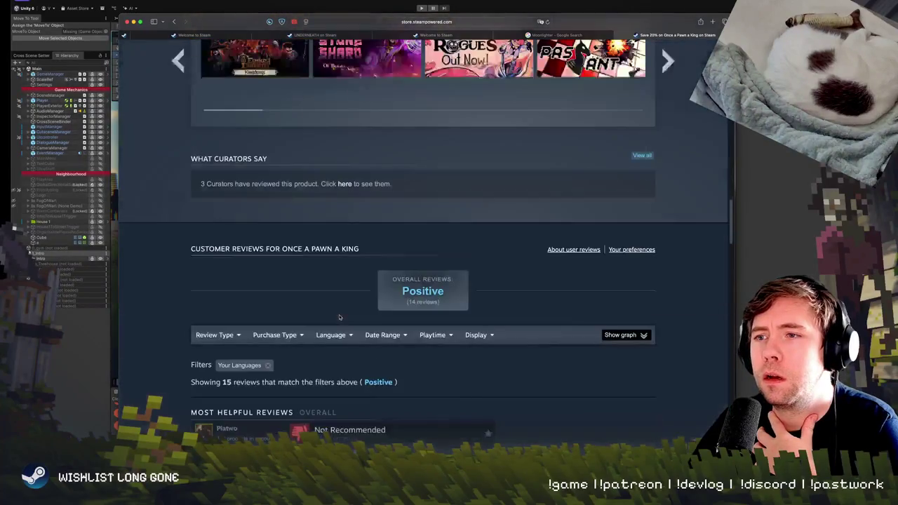
scroll(339, 317, up, 3)
scroll(339, 317, up, 4)
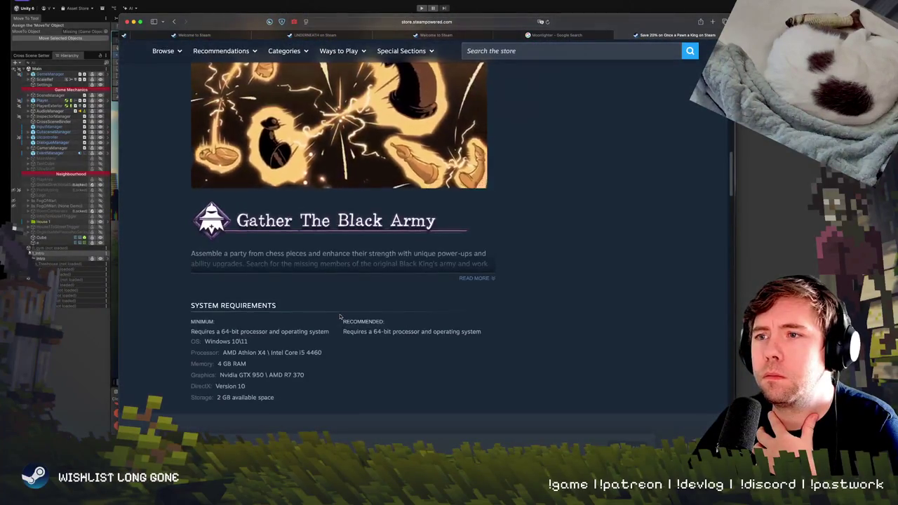
scroll(338, 316, up, 5)
scroll(339, 316, up, 3)
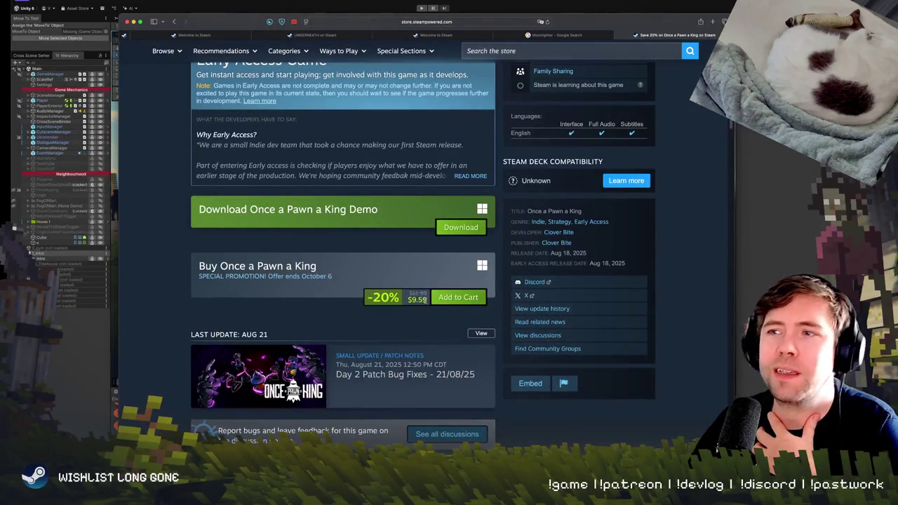
double_click(420, 300)
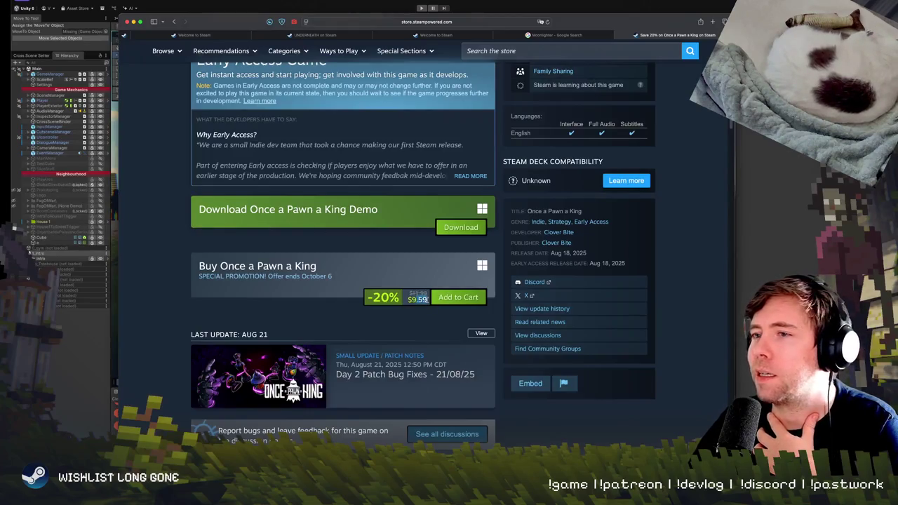
click(383, 338)
Highlight the description, developer and tags text, then show the fifth screenshot
scroll(314, 302, up, 4)
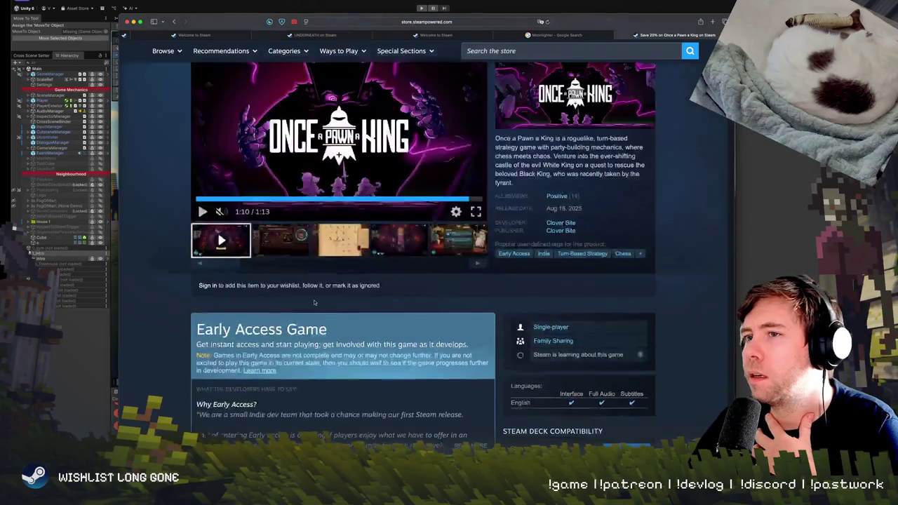
scroll(314, 302, up, 2)
triple_click(550, 273)
click(554, 275)
drag(571, 281, 639, 309)
click(571, 282)
drag(571, 281, 638, 302)
mouse_move(562, 265)
mouse_down()
mouse_move(604, 284)
mouse_move(642, 380)
mouse_up()
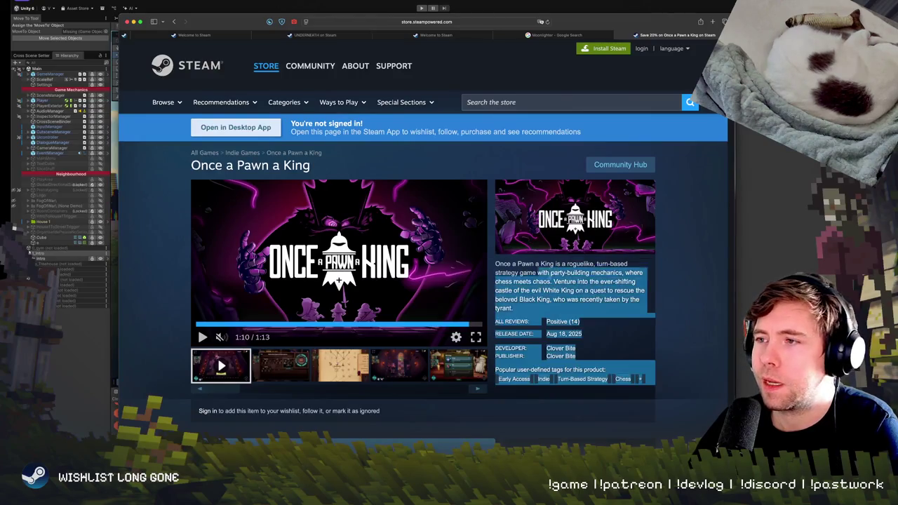
click(586, 288)
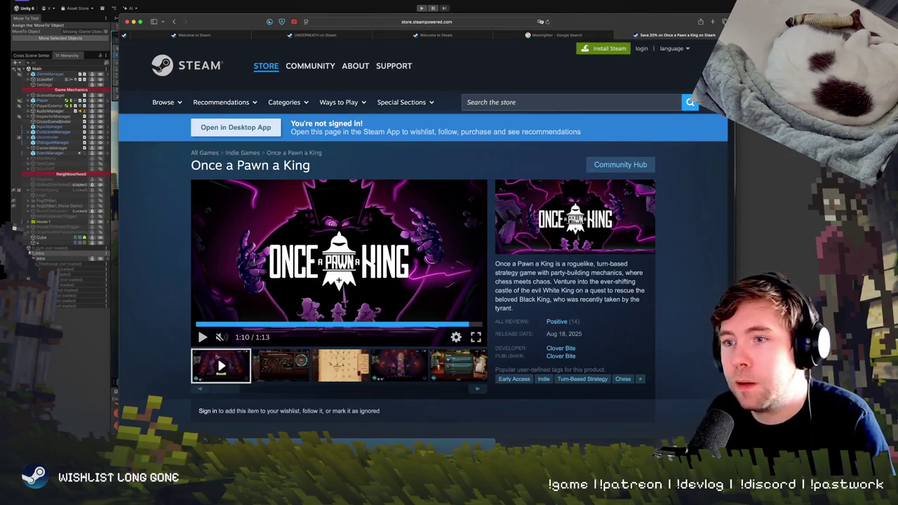
click(453, 367)
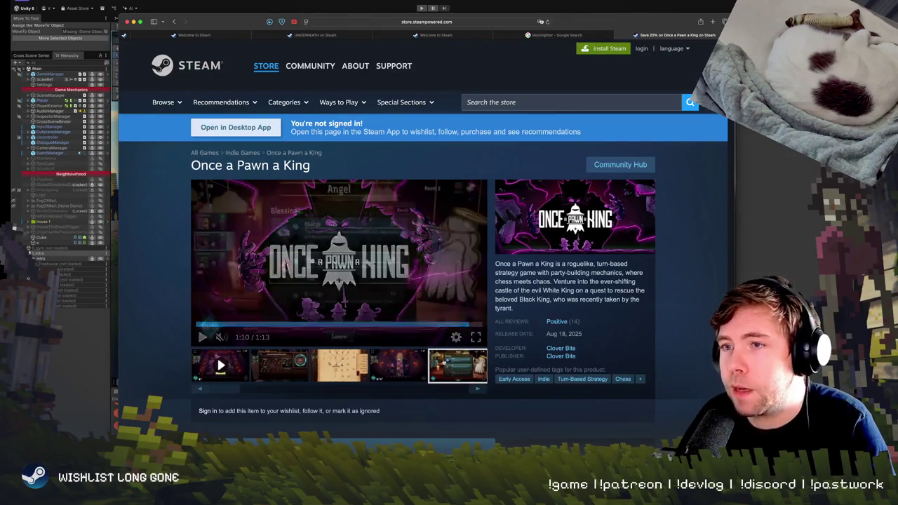
Open the full-size viewer and arrow through screenshots to the Room 4 board, 7 of 9
click(403, 257)
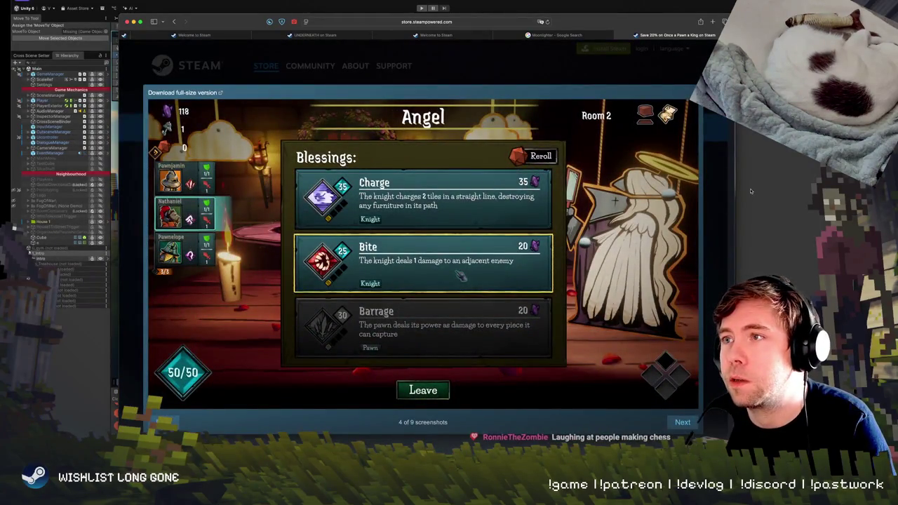
key(Right)
key(Left)
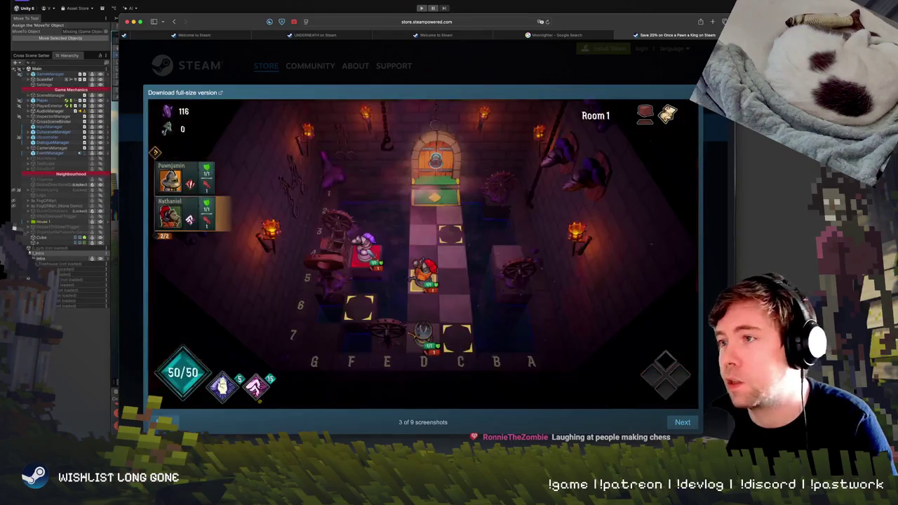
key(Left)
key(Left)
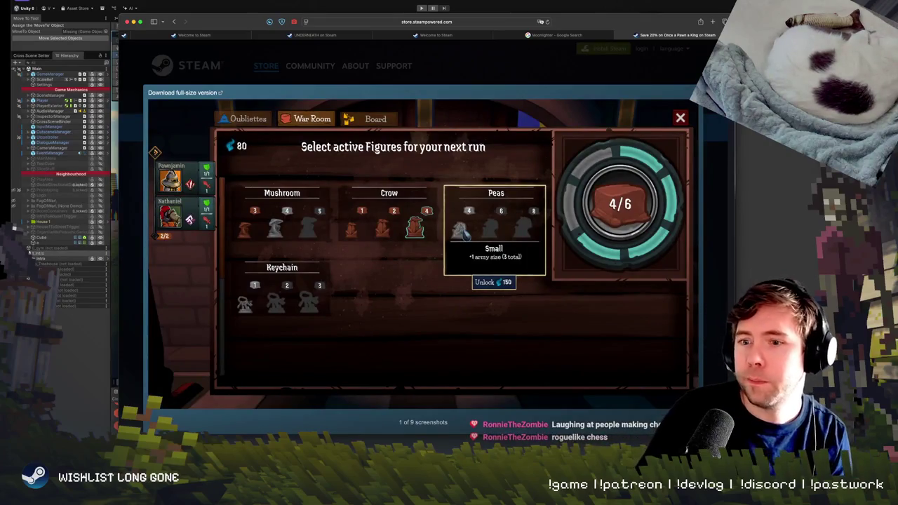
key(Right)
key(Right)
key(Right)
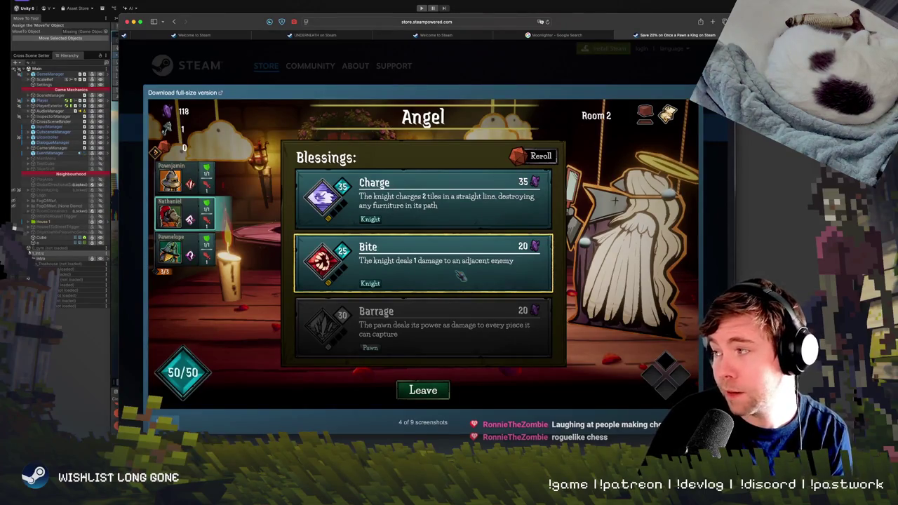
key(Right)
key(Right)
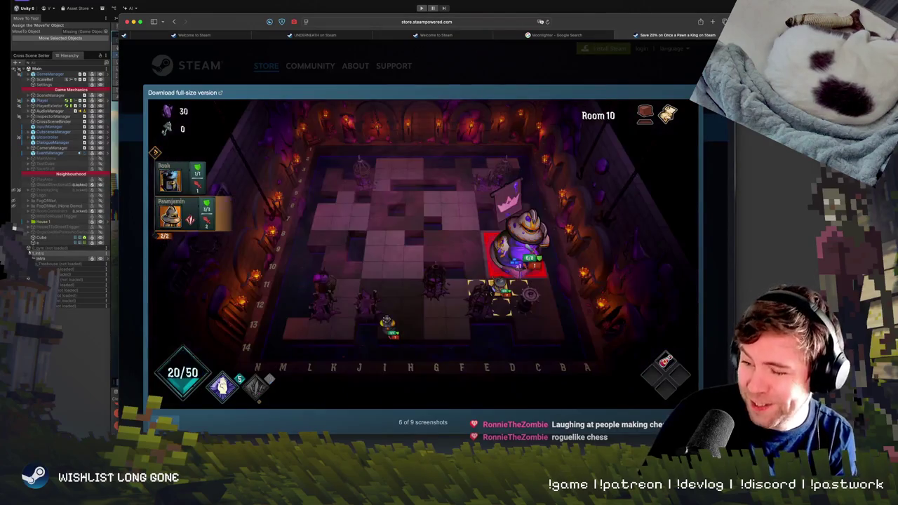
key(Right)
key(Right)
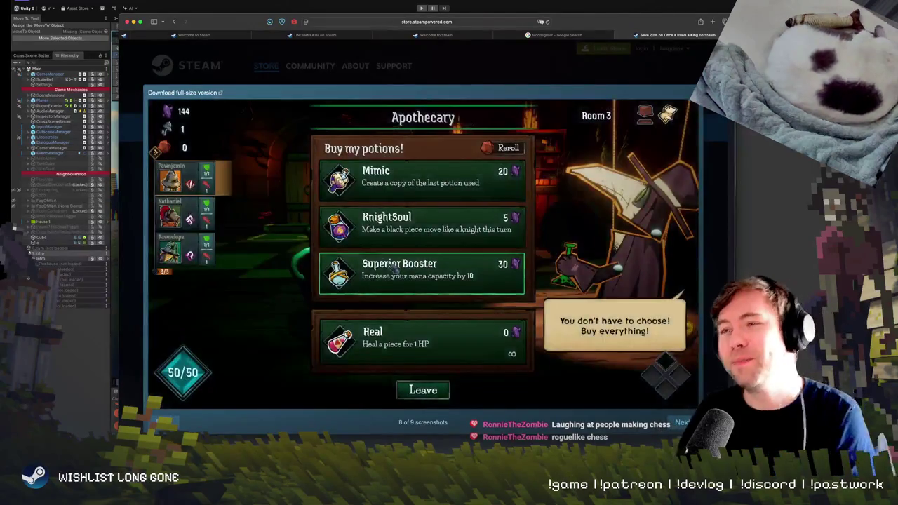
key(Left)
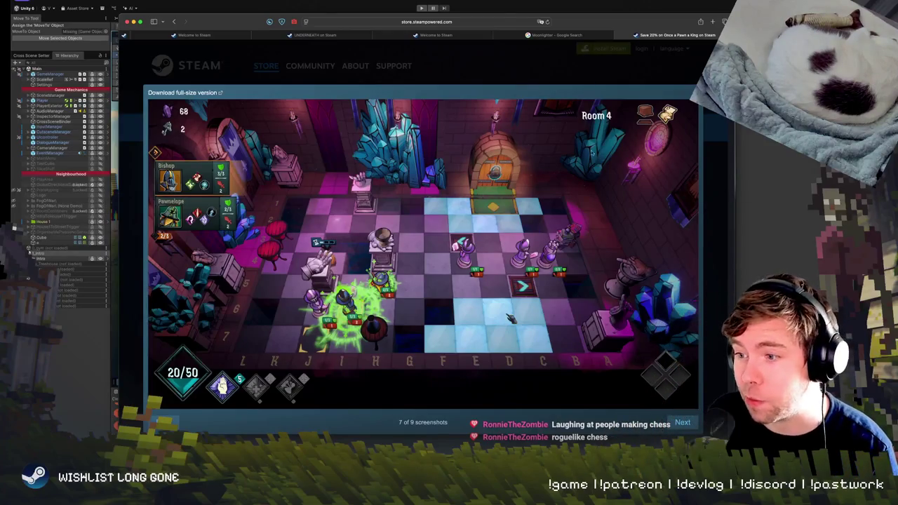
drag(616, 30, 649, 26)
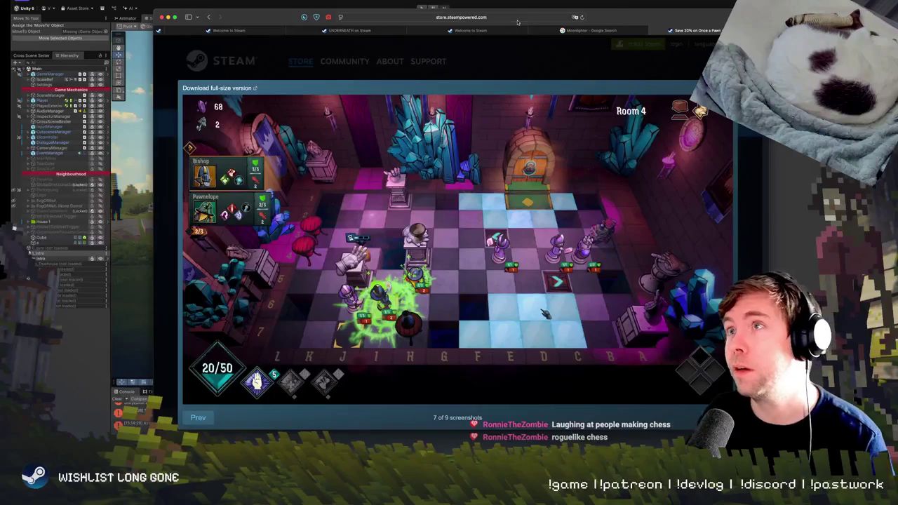
Close the viewer and search the store for 'Royal Game of Ur', showing 12 results
click(655, 67)
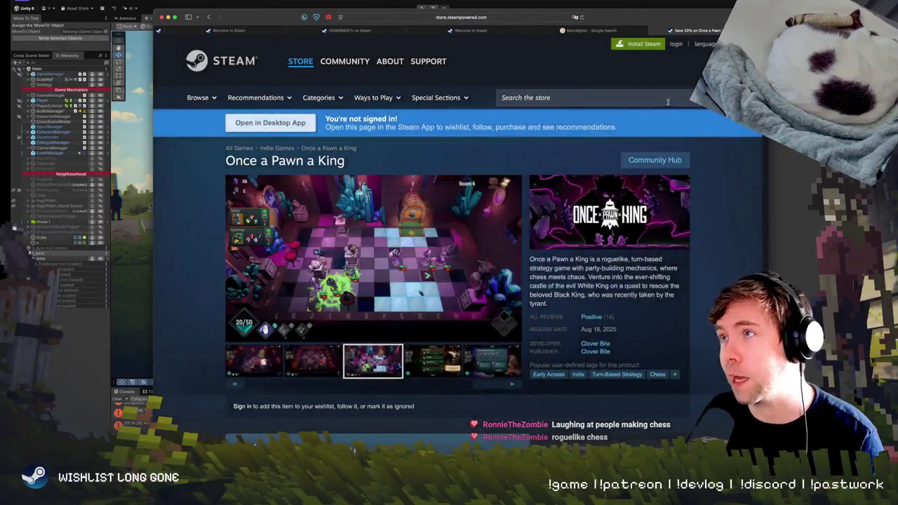
click(669, 102)
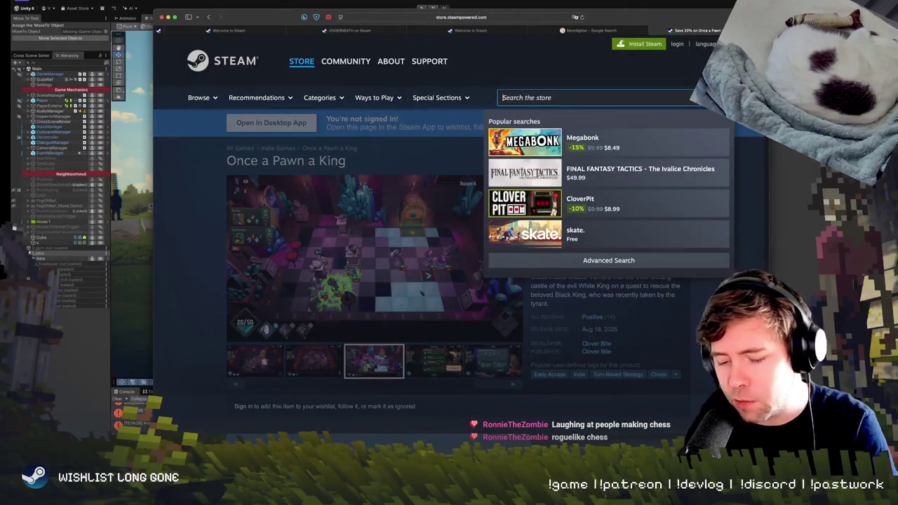
text(Royal Gam)
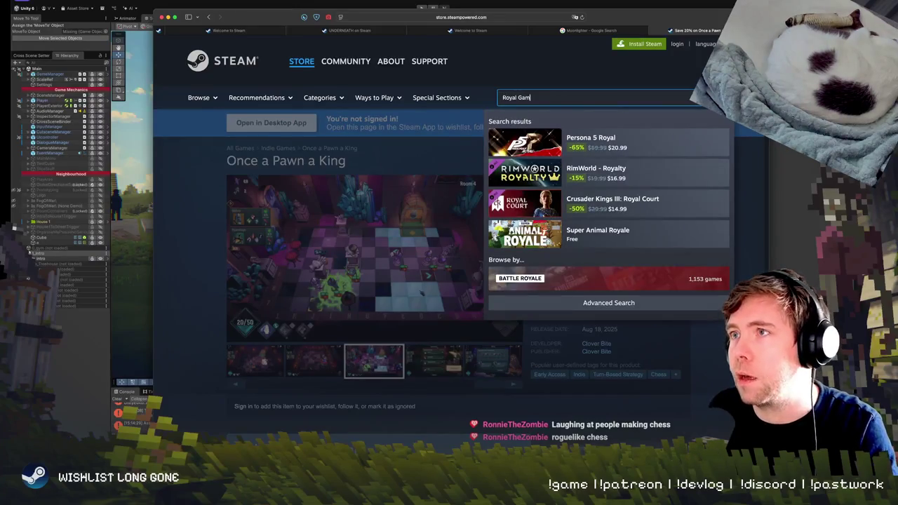
text(e of Ur)
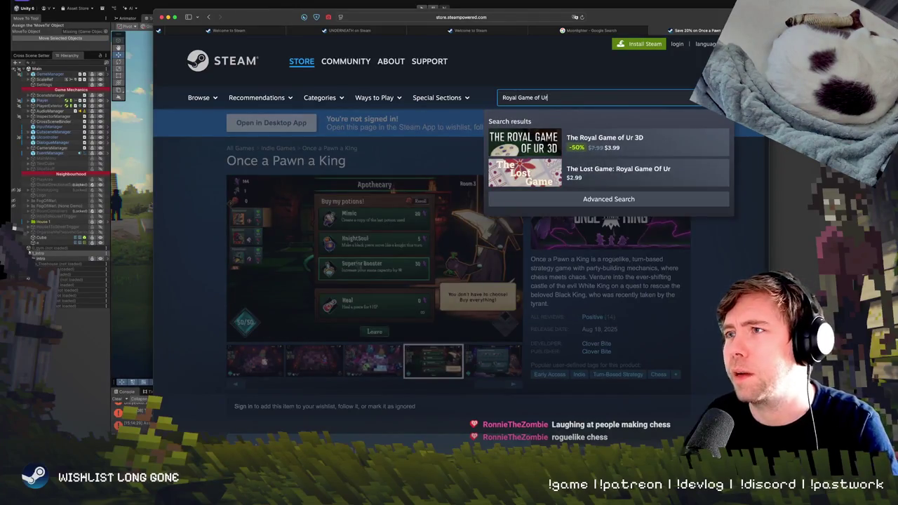
click(566, 119)
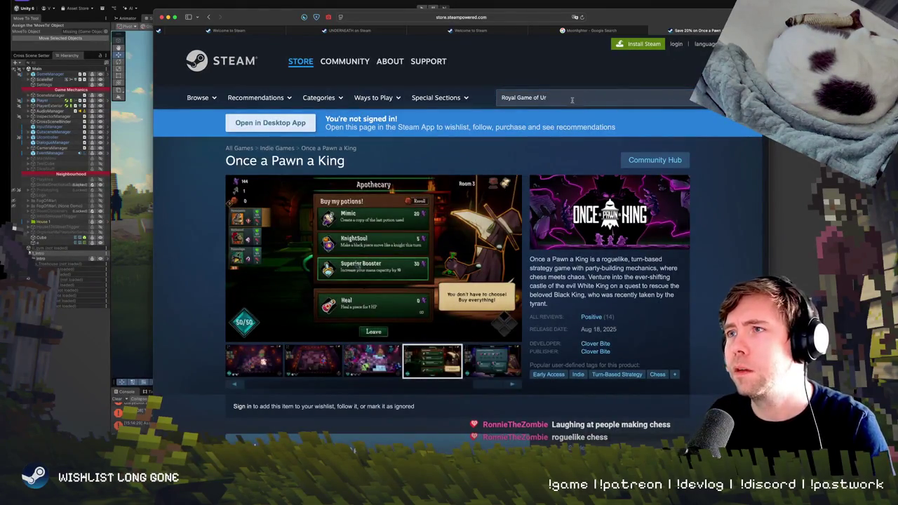
click(573, 100)
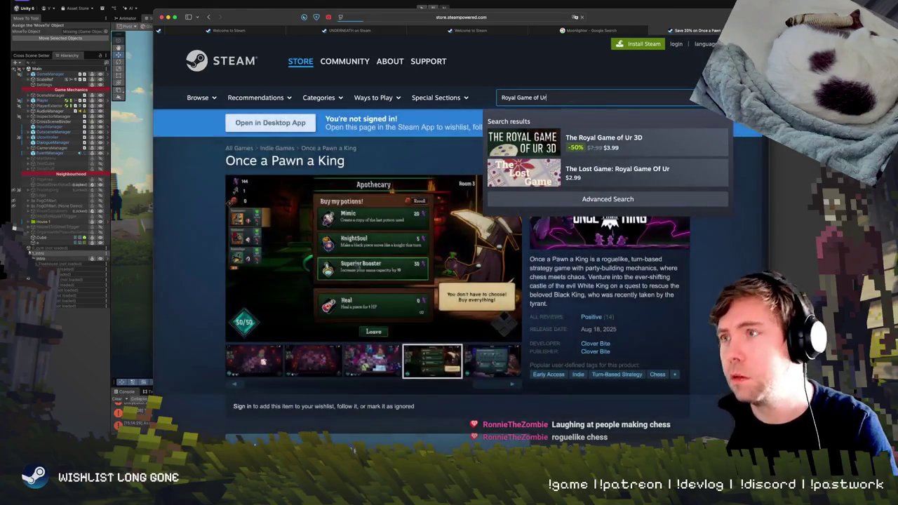
key(Return)
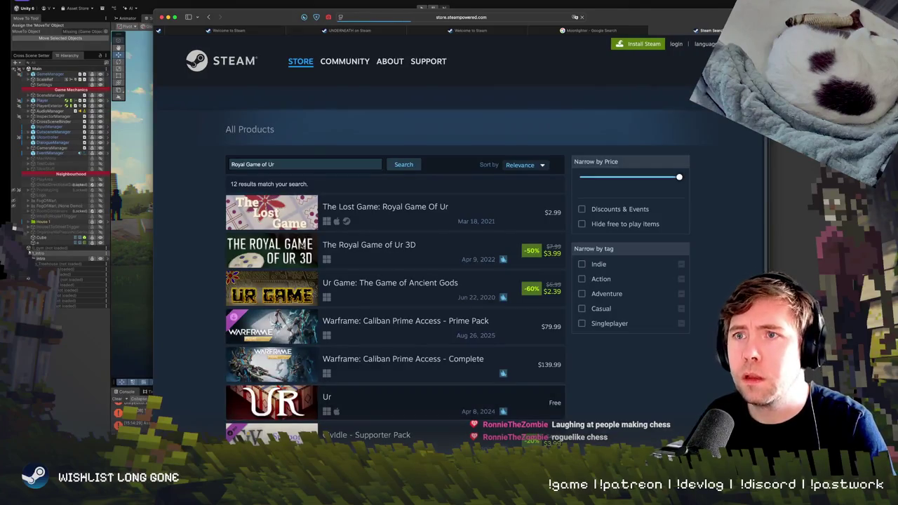
Browse The Lost Game: Royal Game Of Ur screenshots, then return to the results
click(302, 218)
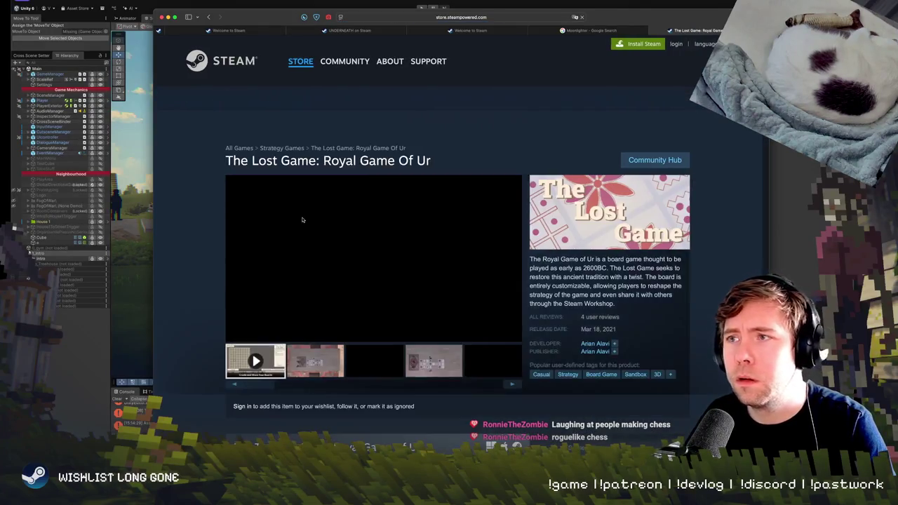
click(372, 361)
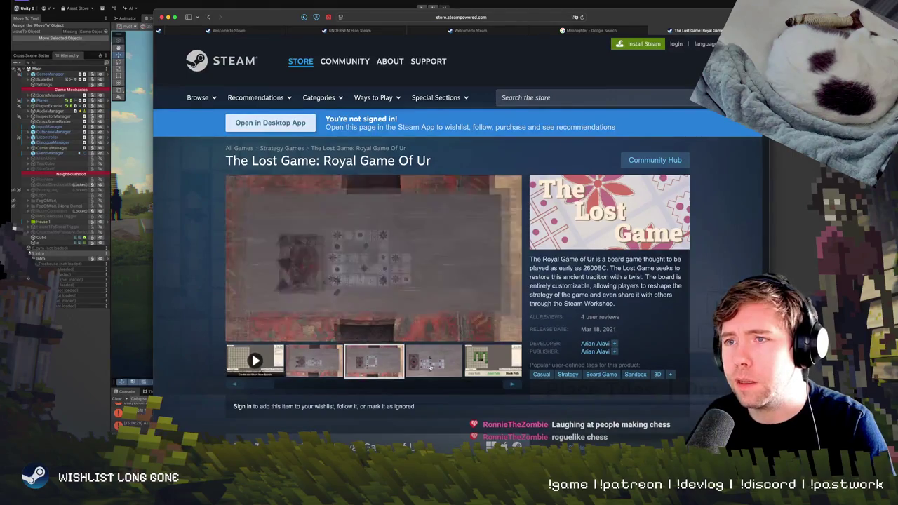
click(429, 363)
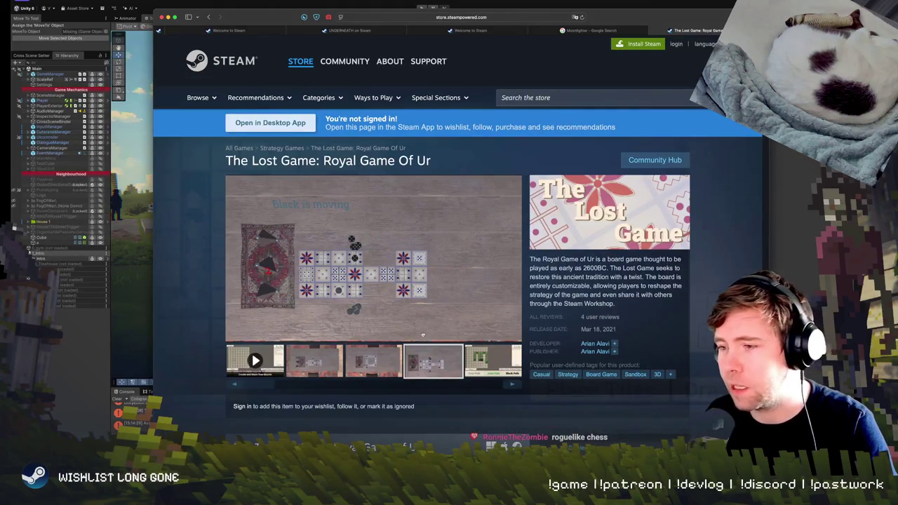
click(430, 360)
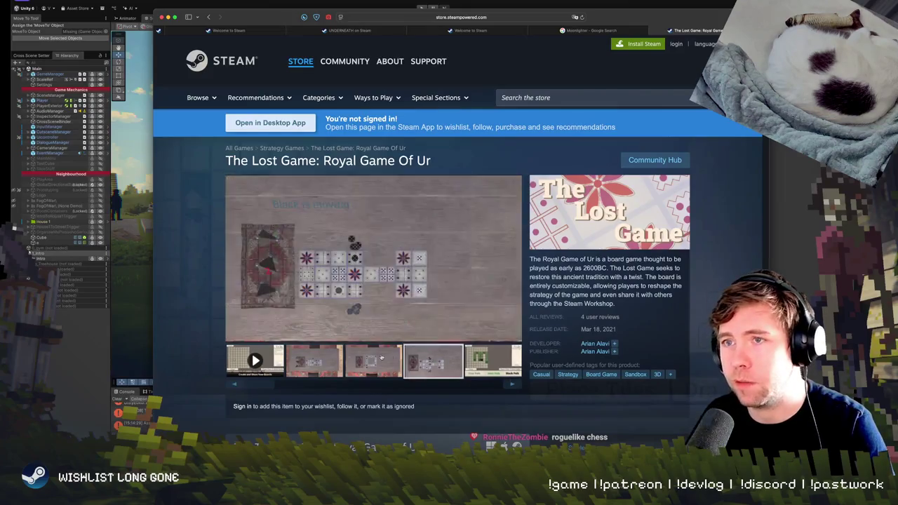
click(315, 361)
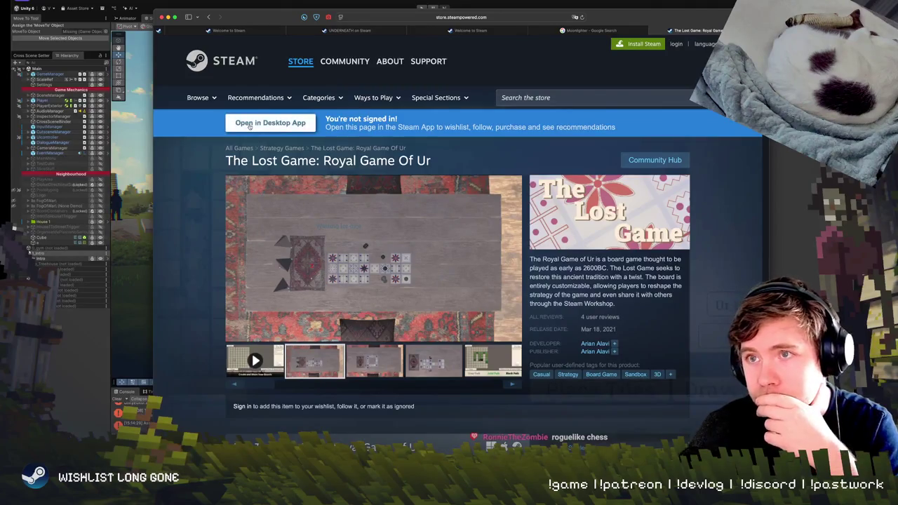
key(super+bracketleft)
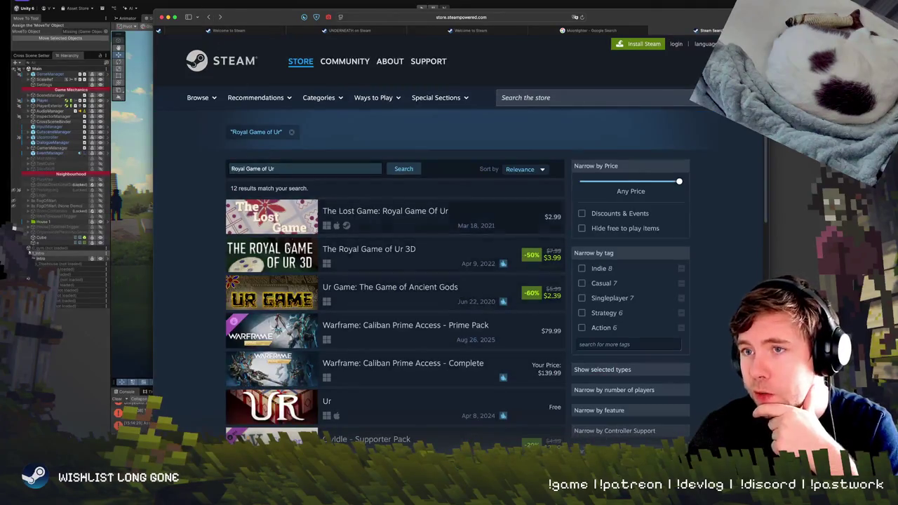
Browse The Royal Game of Ur 3D screenshots and page, then hide the browser
click(295, 264)
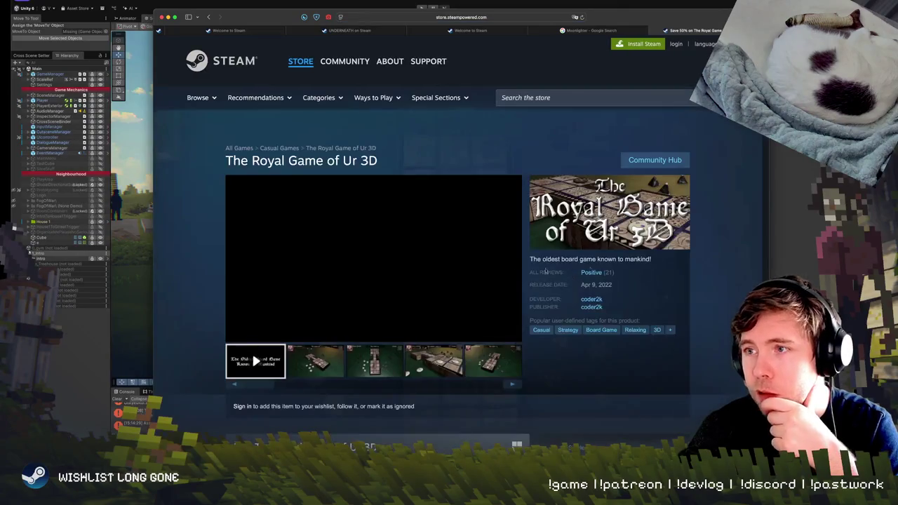
click(386, 366)
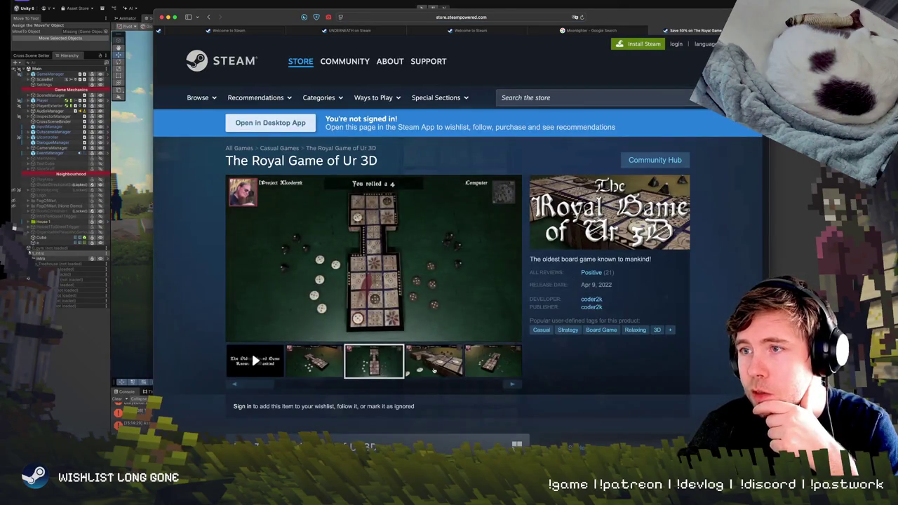
click(433, 371)
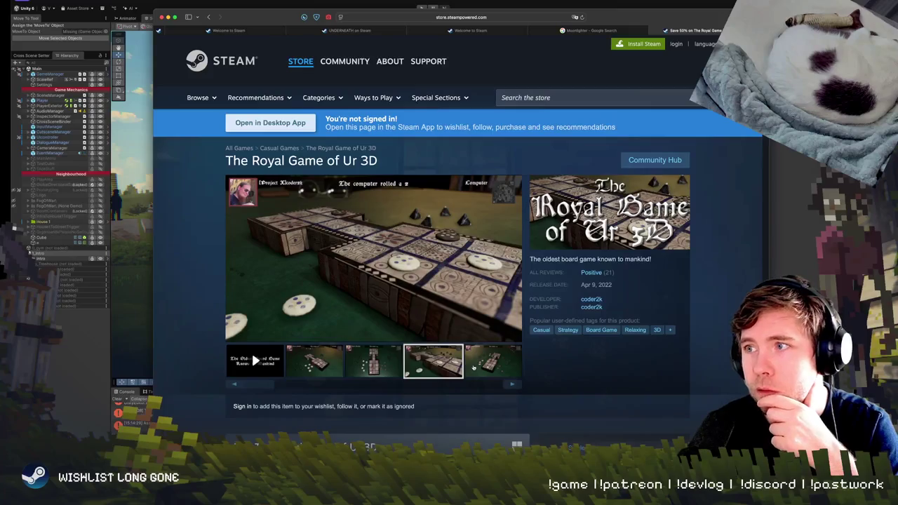
click(473, 367)
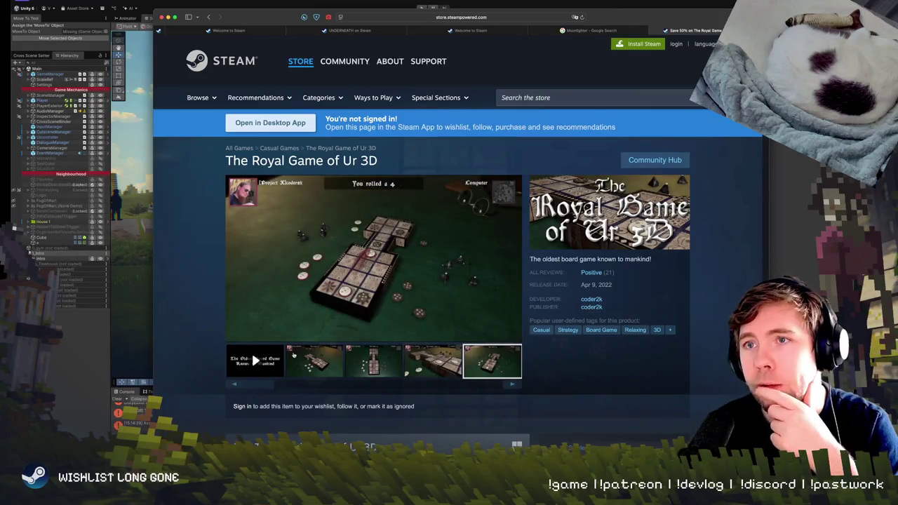
click(321, 371)
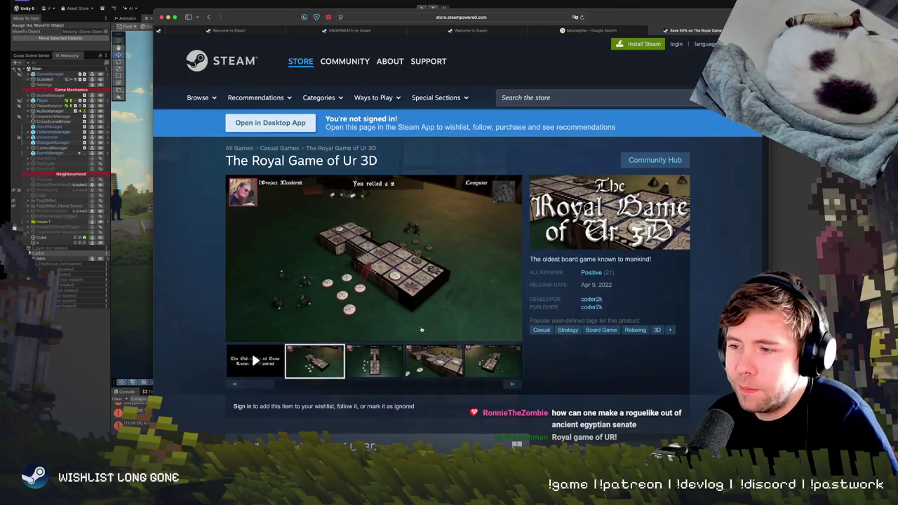
scroll(422, 329, down, 3)
scroll(414, 333, down, 5)
scroll(410, 336, up, 1)
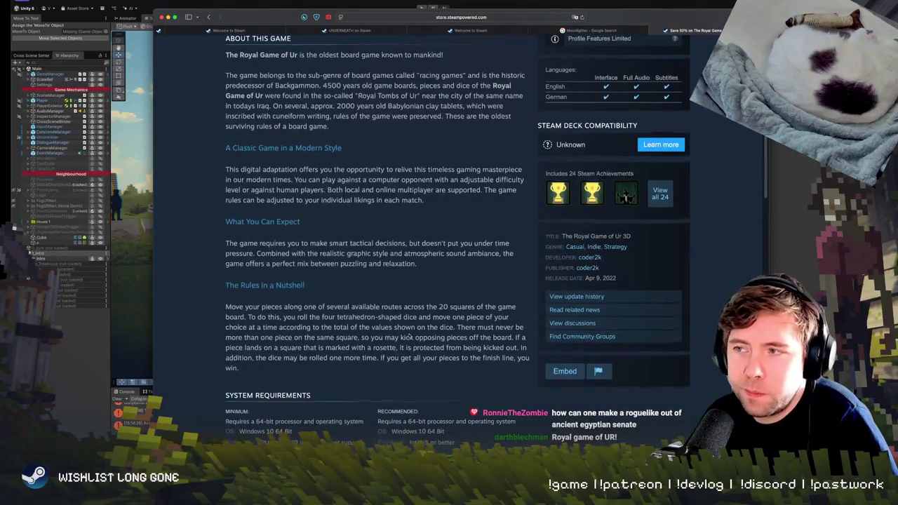
scroll(410, 337, up, 2)
scroll(407, 342, up, 1)
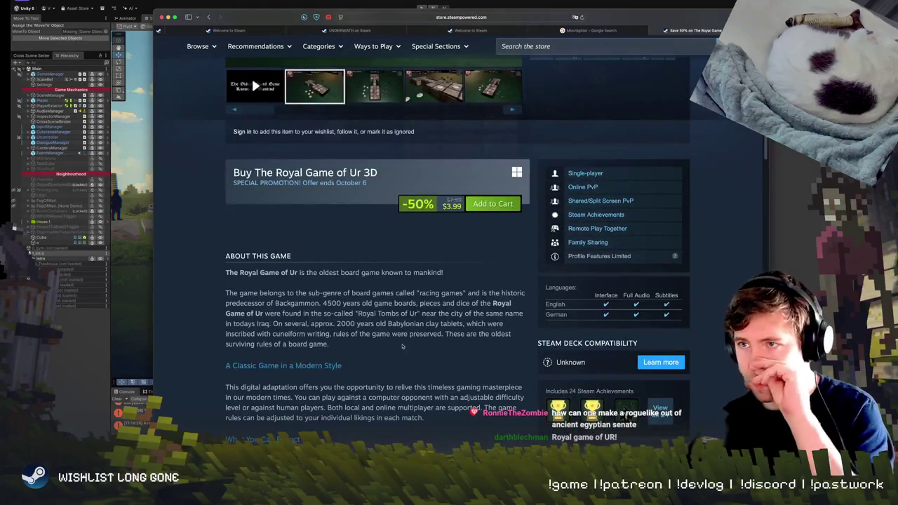
scroll(402, 345, up, 4)
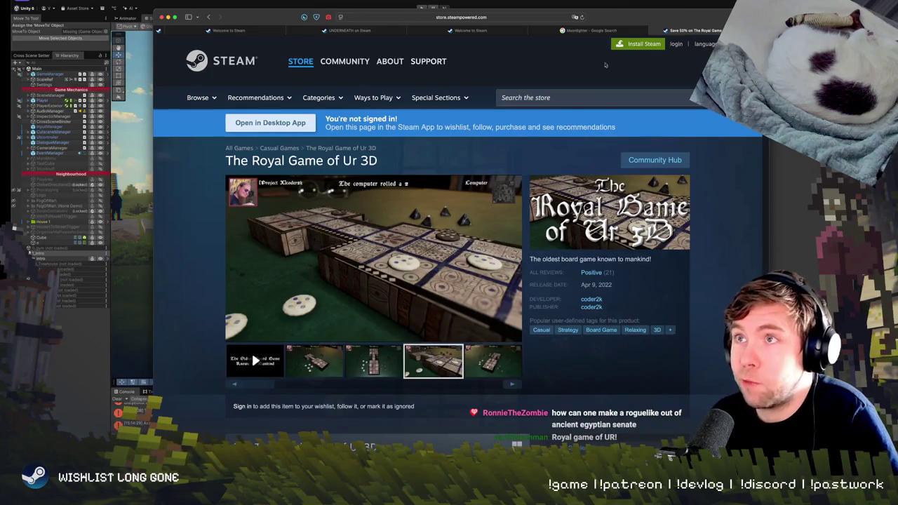
key(super+Tab)
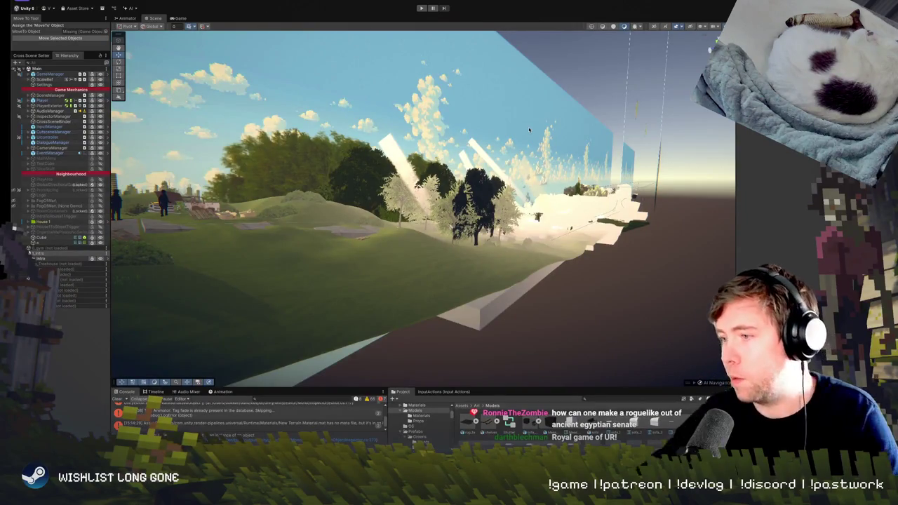
Bring Photoshop forward and pan over the zombie sprites, toggling between Eraser and Pencil
key(super+Tab)
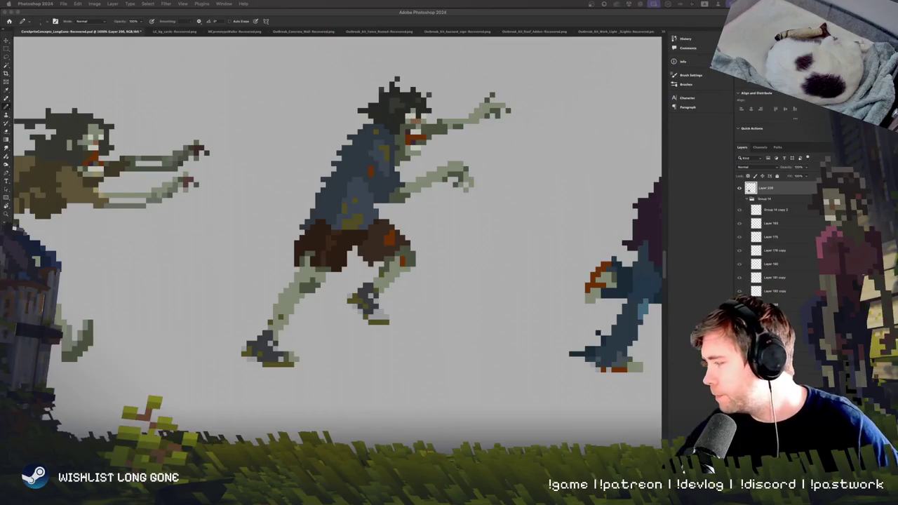
scroll(264, 384, up, 2)
scroll(264, 385, up, 3)
scroll(264, 384, right, 2)
key(e)
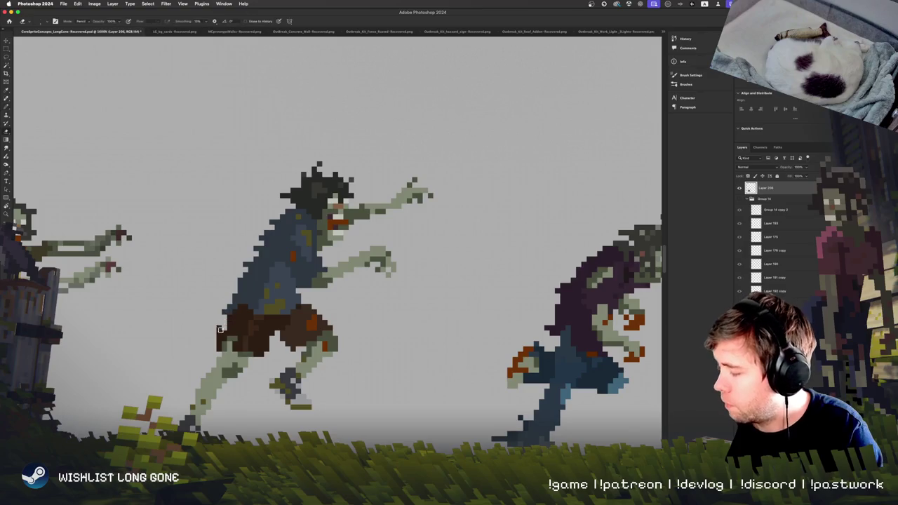
scroll(211, 344, up, 2)
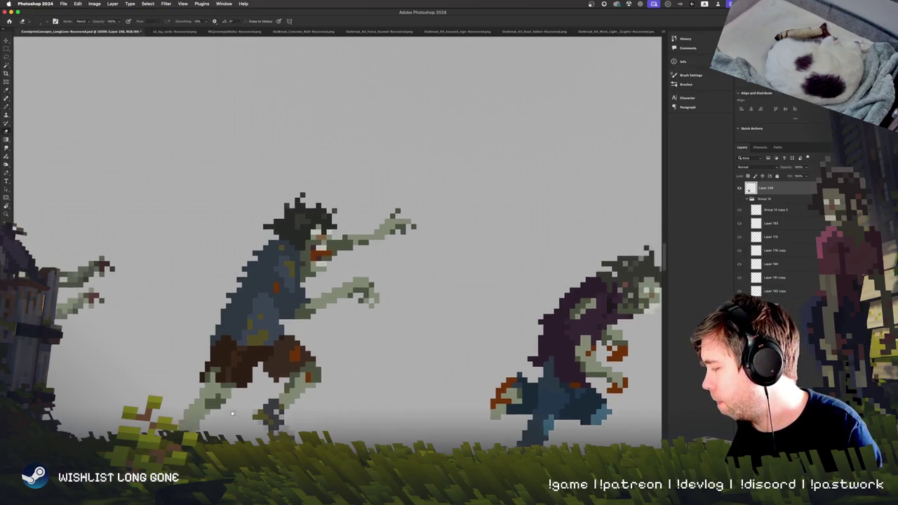
scroll(205, 348, right, 2)
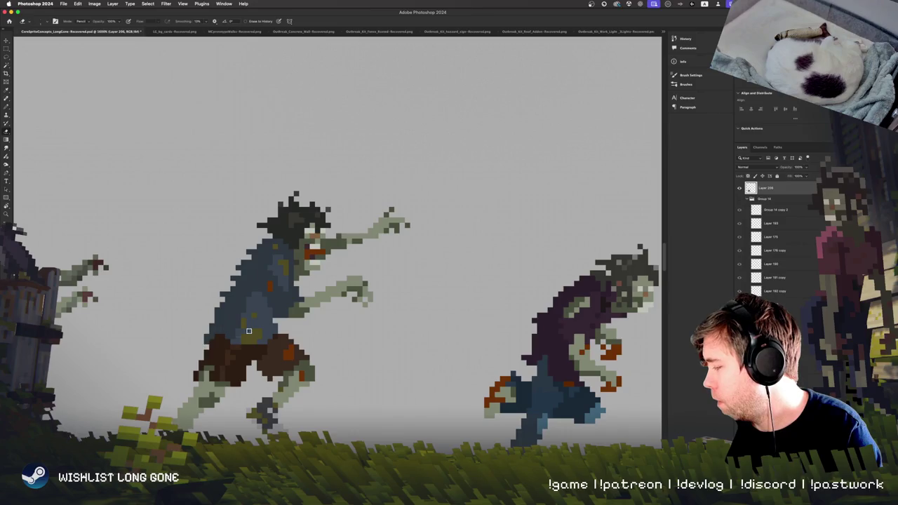
scroll(323, 355, down, 3)
scroll(295, 344, right, 2)
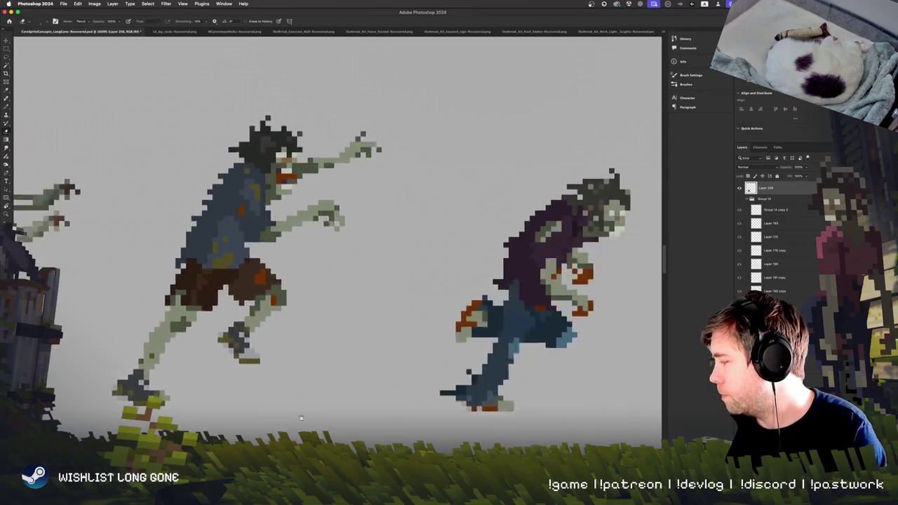
scroll(267, 330, up, 3)
key(b)
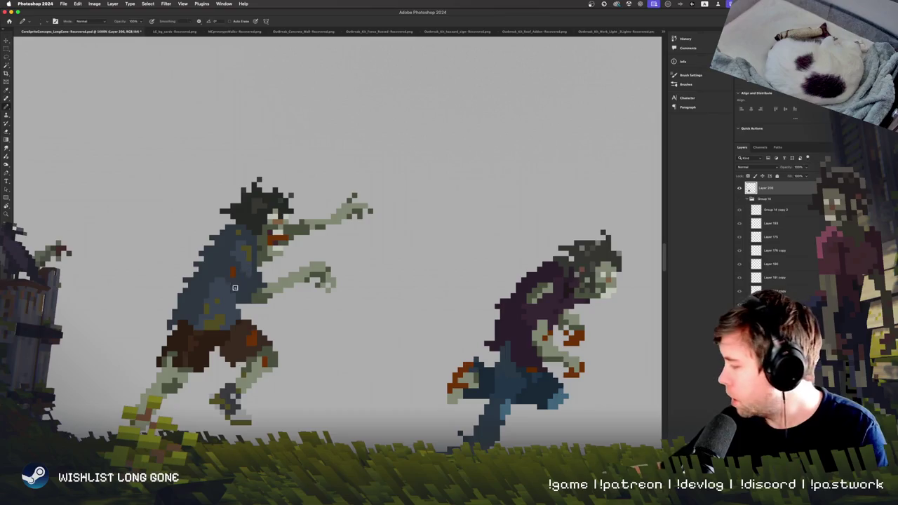
key(e)
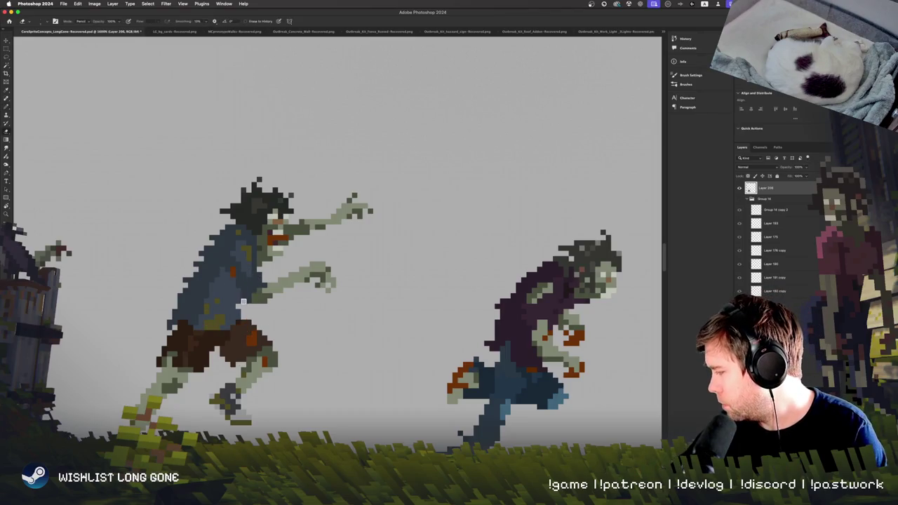
scroll(321, 383, up, 2)
scroll(330, 384, left, 2)
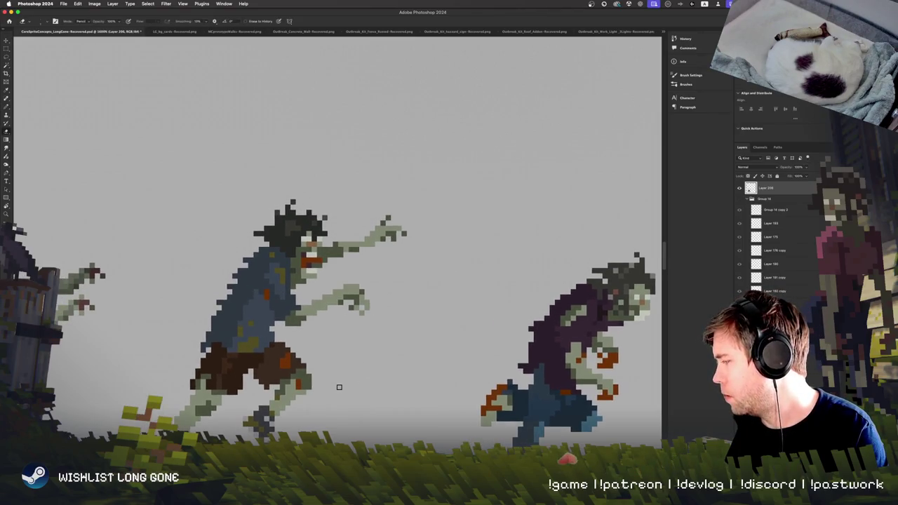
Zoom out and back in, then pan left to inspect the running zombies
key(super+minus)
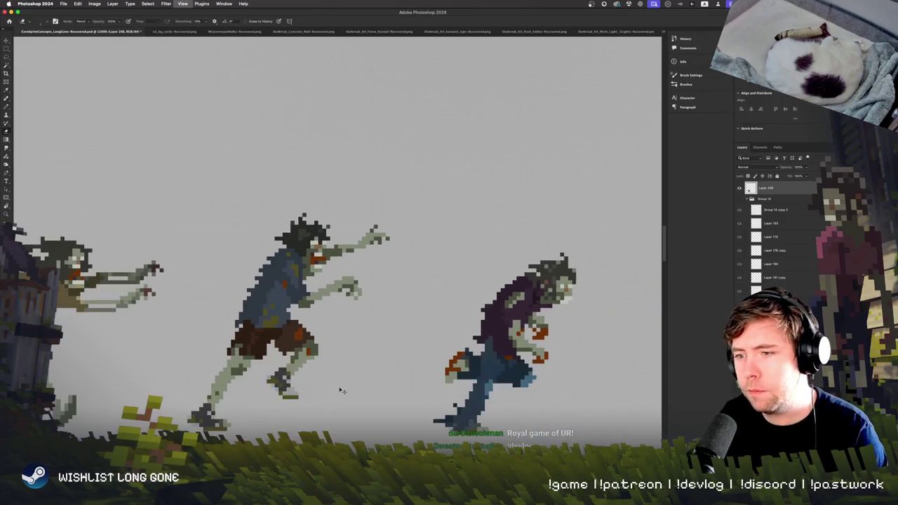
key(super+plus)
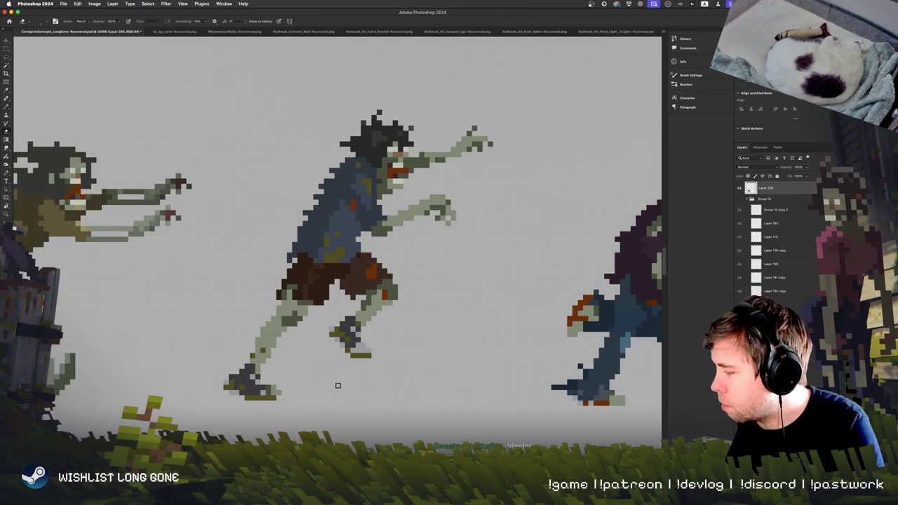
scroll(341, 374, left, 5)
scroll(342, 374, left, 5)
scroll(342, 374, left, 3)
scroll(344, 374, left, 2)
scroll(332, 380, up, 3)
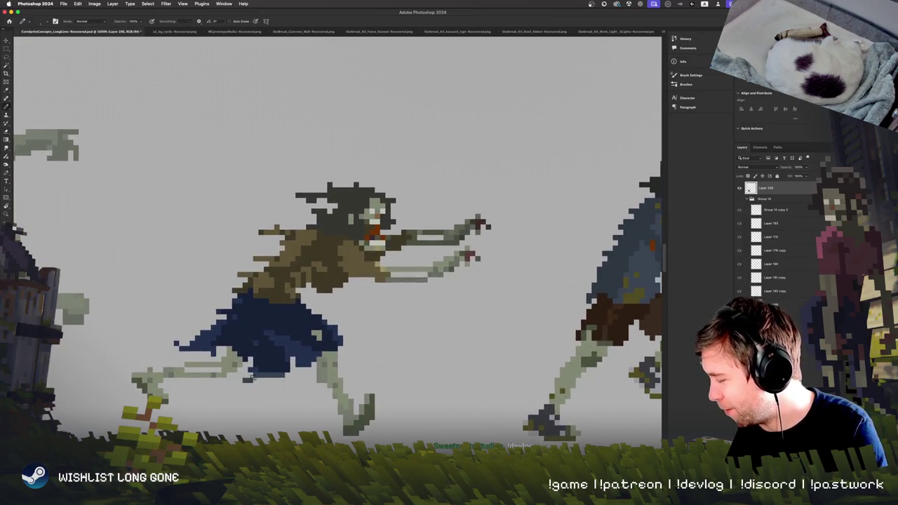
Erase along the pants' bottom edge and paint the grey pants patches dark blue
key(e)
drag(250, 377, 287, 372)
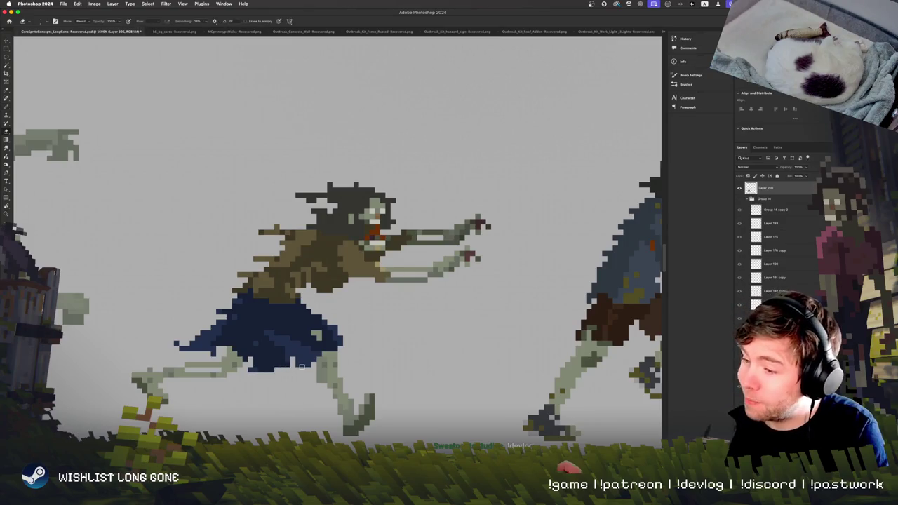
scroll(311, 369, down, 2)
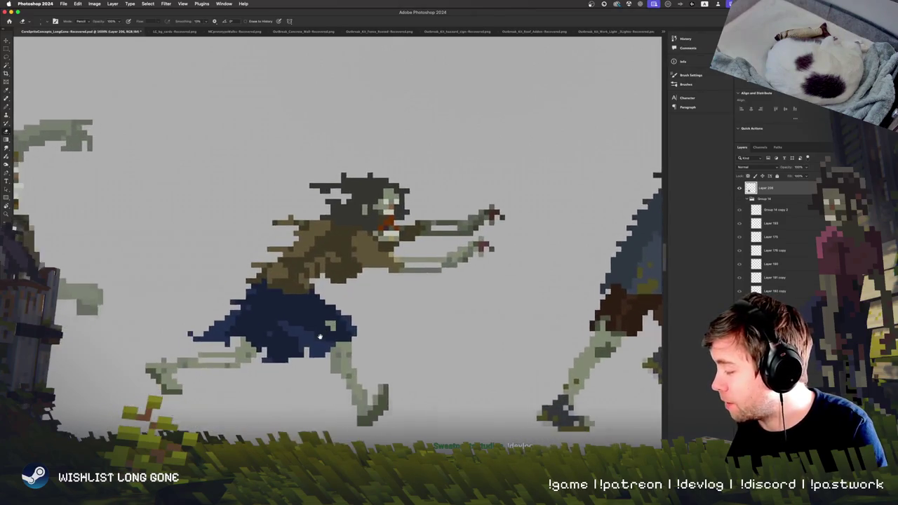
key(b)
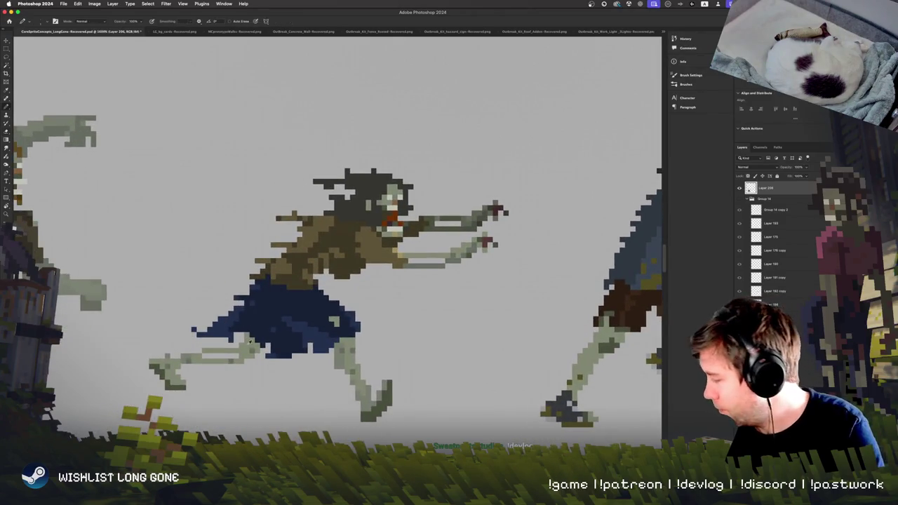
key(ctrl+z)
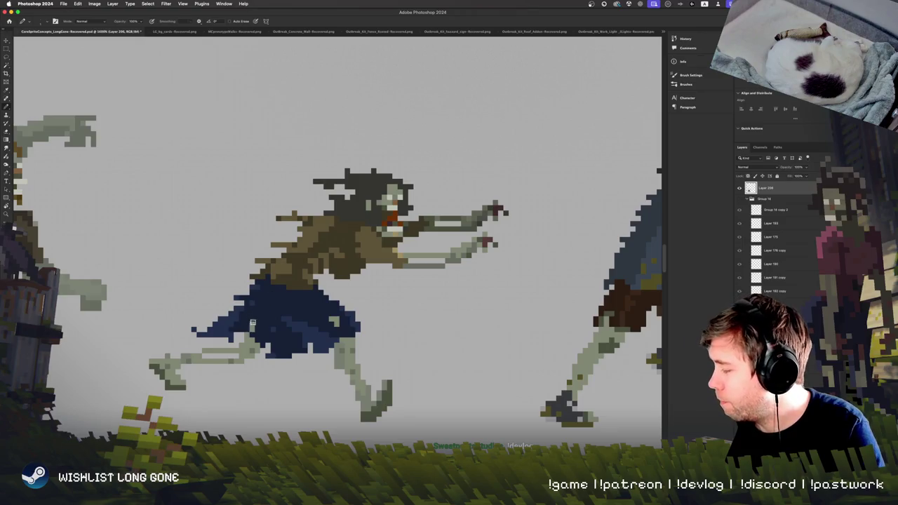
drag(278, 296, 259, 327)
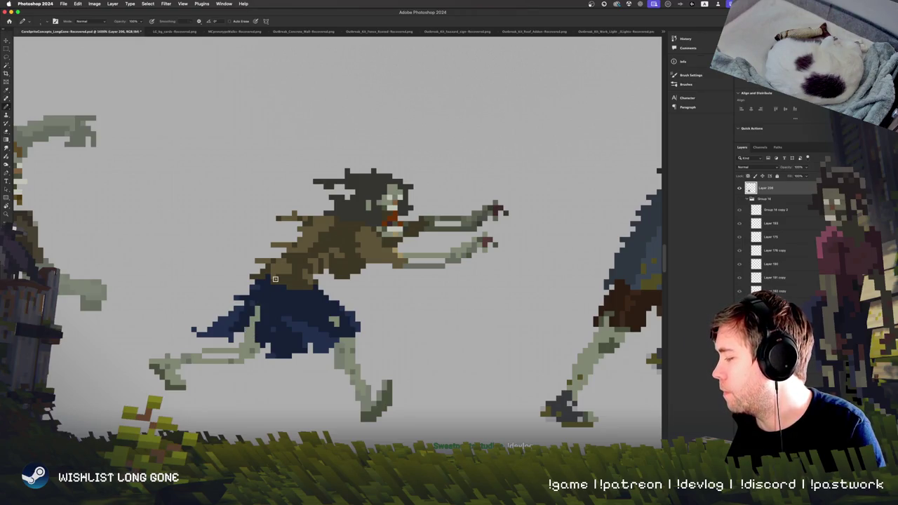
key(ctrl+shift+z)
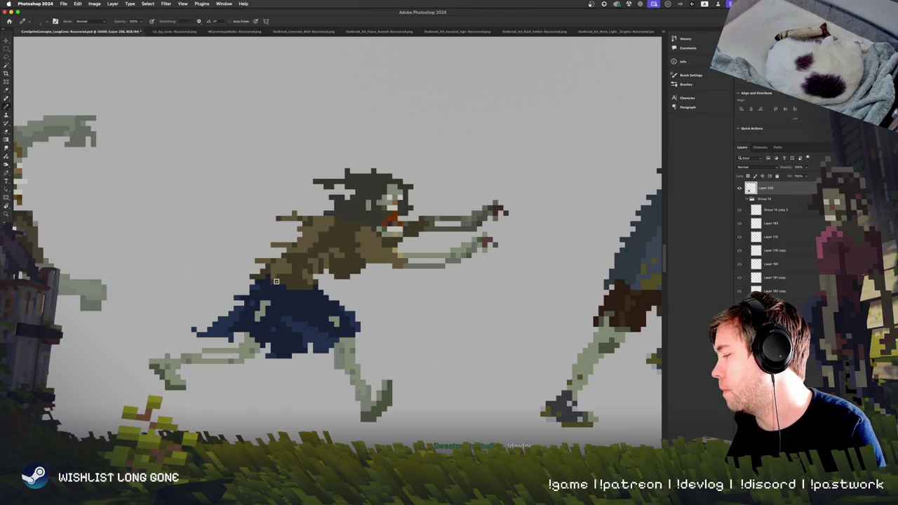
drag(276, 282, 263, 324)
Erase a few stray brown coat pixels and shrink the Pencil to one pixel
key(e)
key(ctrl+z)
key(v)
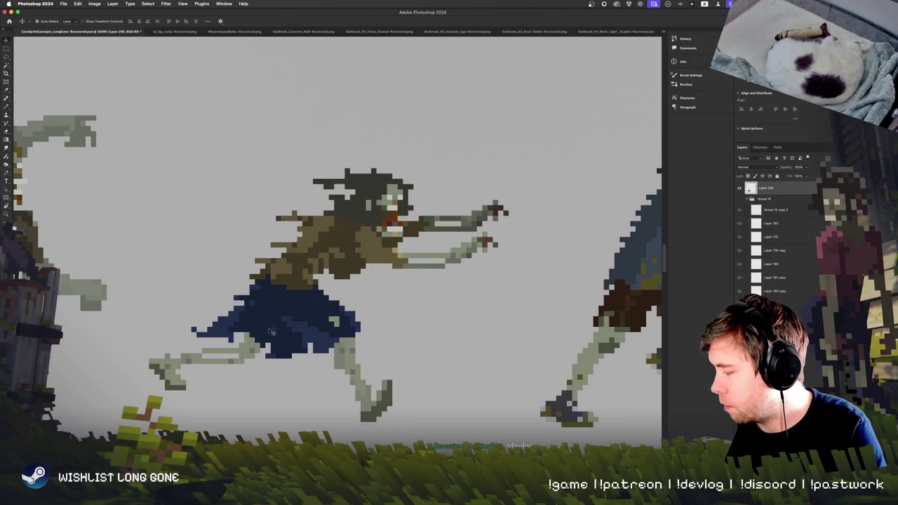
key(b)
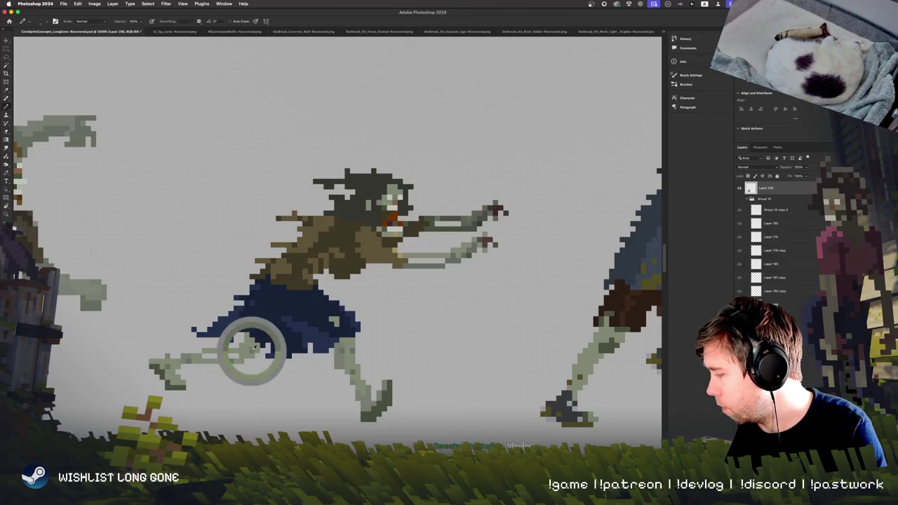
key(e)
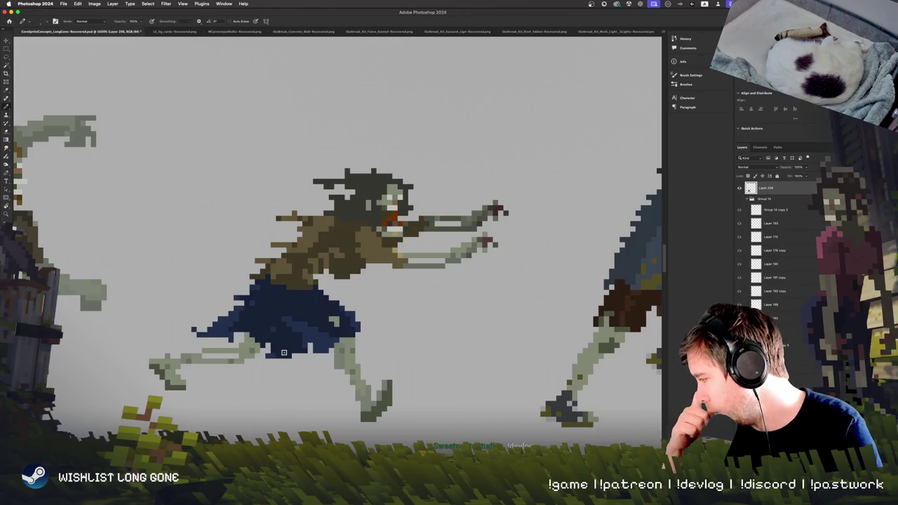
drag(257, 261, 274, 261)
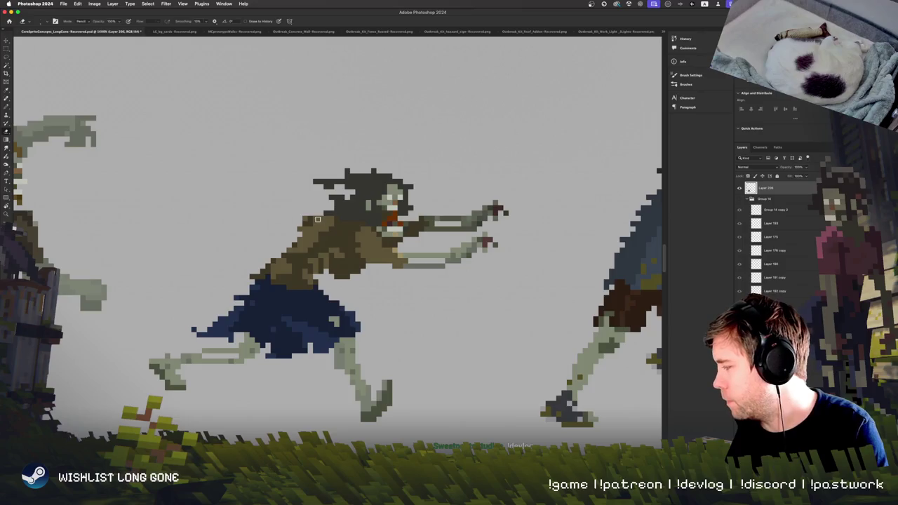
key(b)
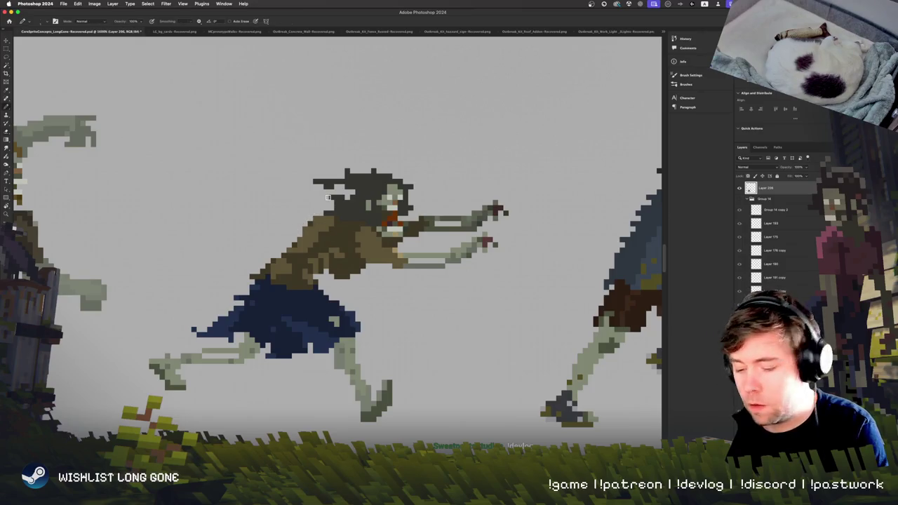
drag(324, 242, 313, 243)
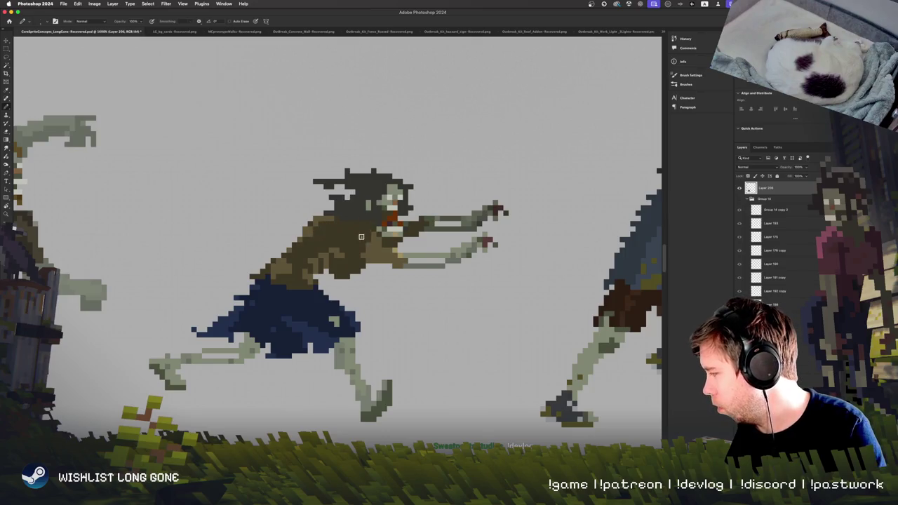
Sample the torso colour and darken a few pixels on the zombie's outstretched arm
scroll(468, 235, up, 3)
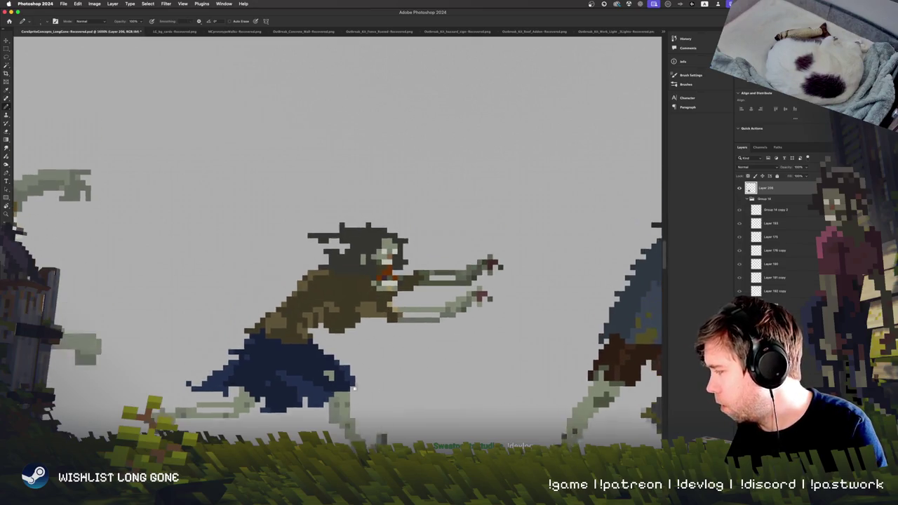
scroll(304, 300, up, 2)
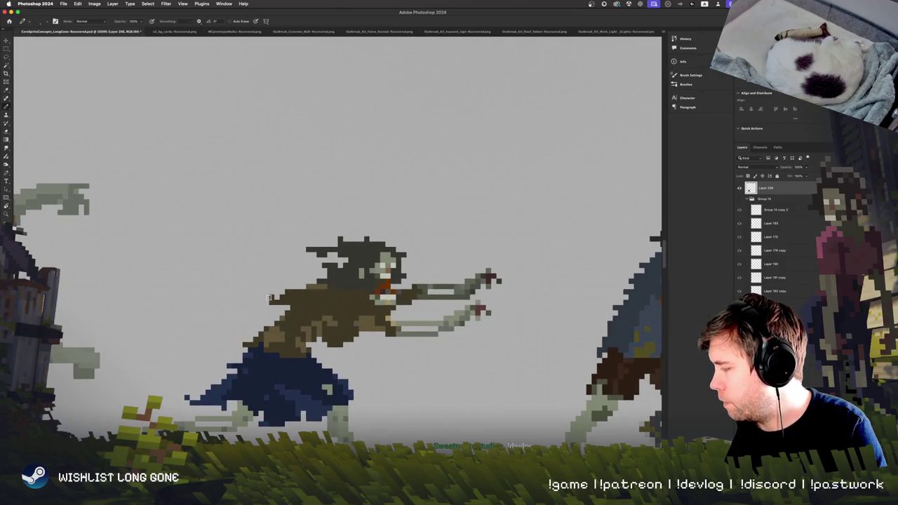
scroll(315, 270, left, 3)
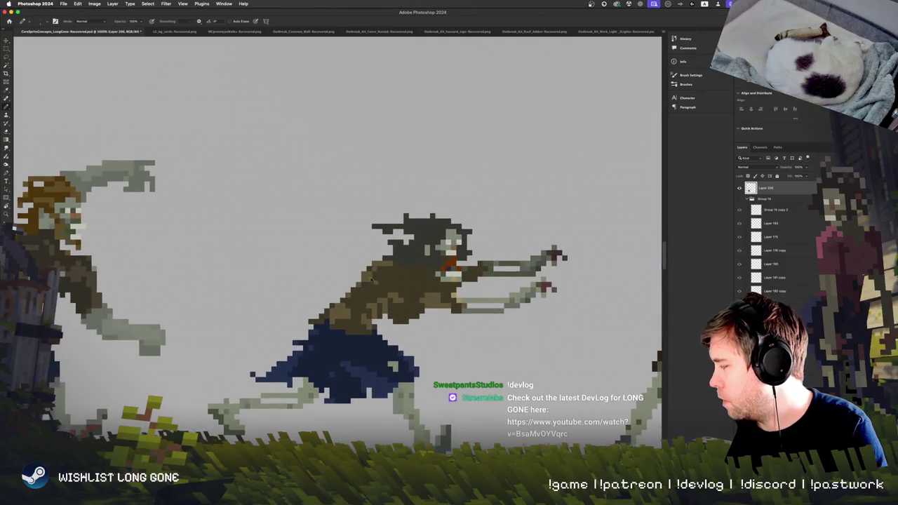
scroll(336, 267, right, 3)
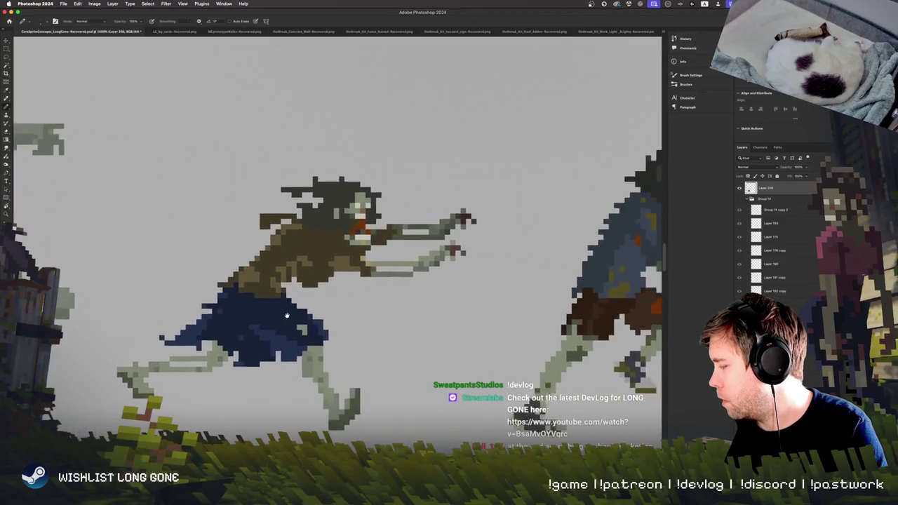
scroll(211, 315, right, 4)
scroll(185, 336, down, 2)
scroll(185, 336, left, 5)
scroll(316, 316, left, 1)
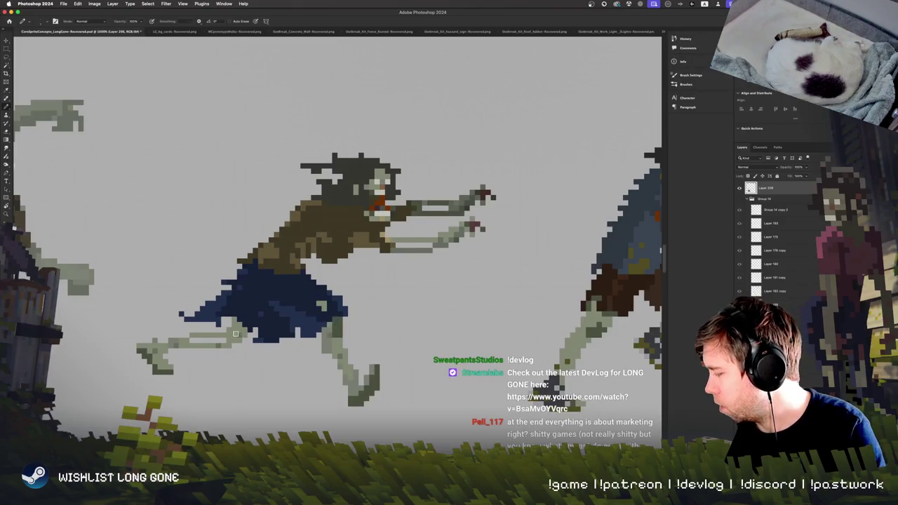
scroll(302, 309, right, 2)
scroll(316, 305, up, 2)
scroll(346, 299, right, 1)
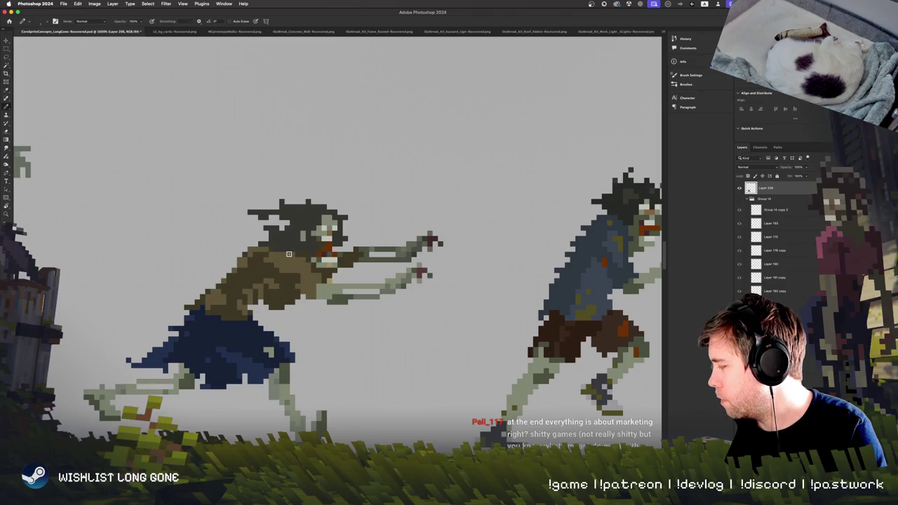
scroll(354, 347, right, 1)
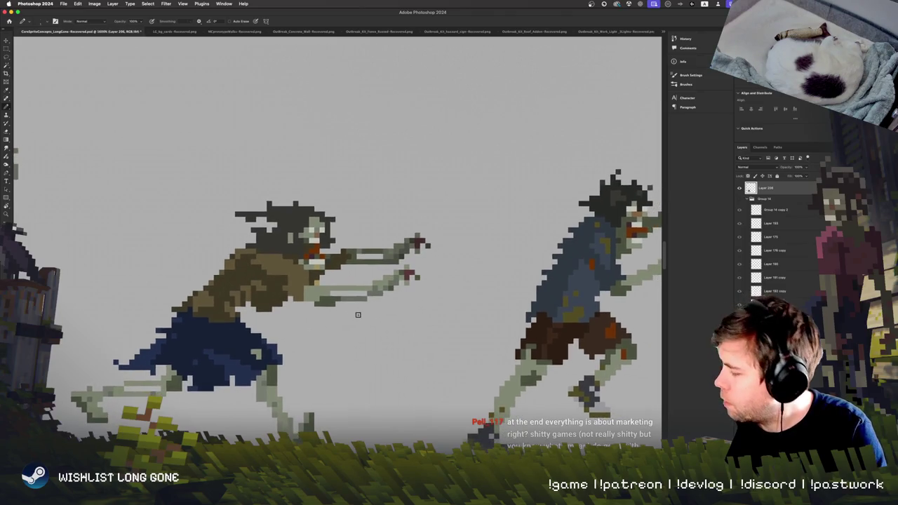
alt+click(301, 278)
drag(327, 252, 340, 252)
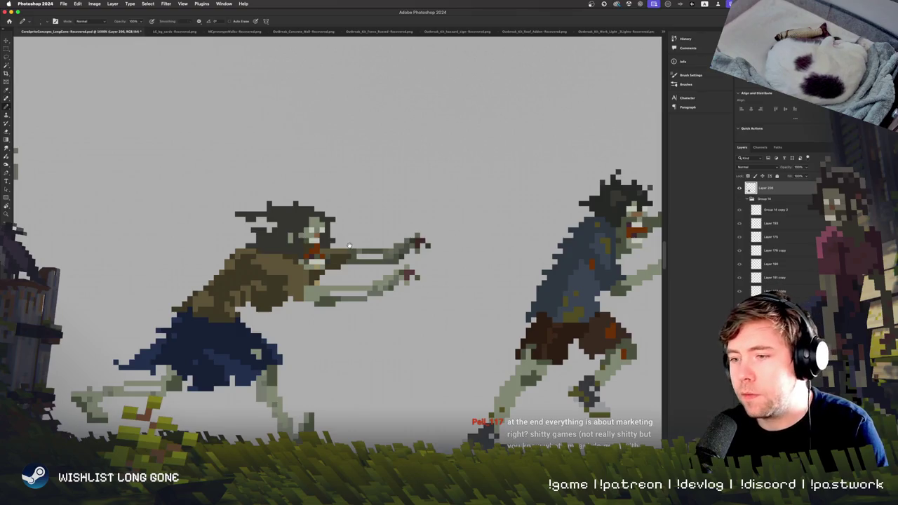
Undo stray diagonal strokes and Magic Wand-add part of the brown coat to the selection
scroll(337, 246, down, 5)
scroll(337, 246, left, 5)
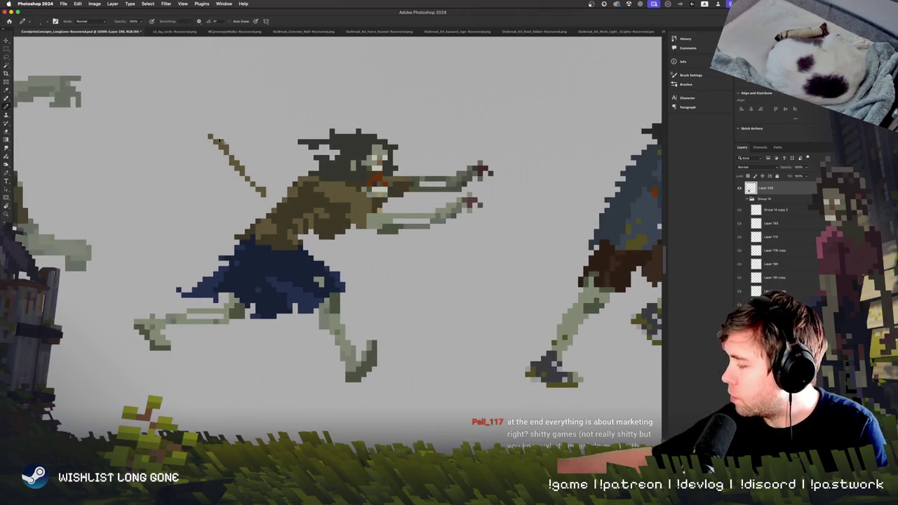
drag(257, 197, 257, 148)
key(super+z)
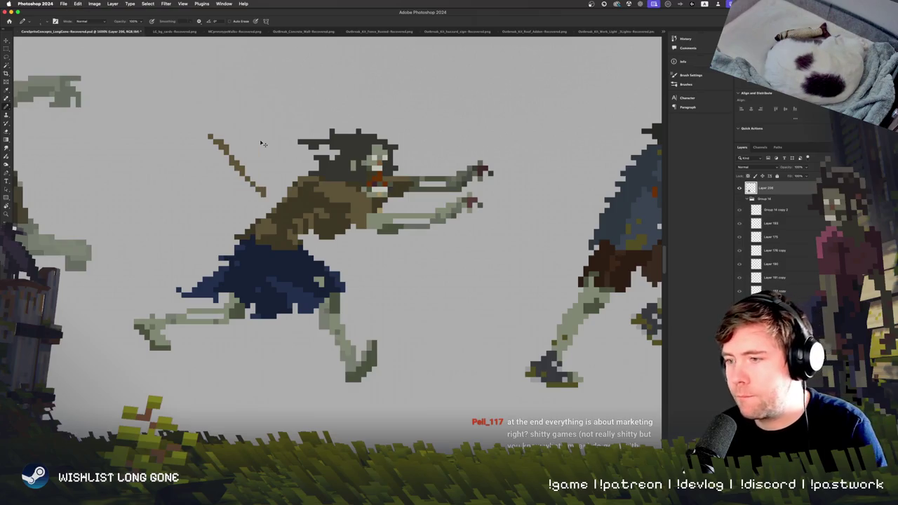
key(super+z)
click(6, 64)
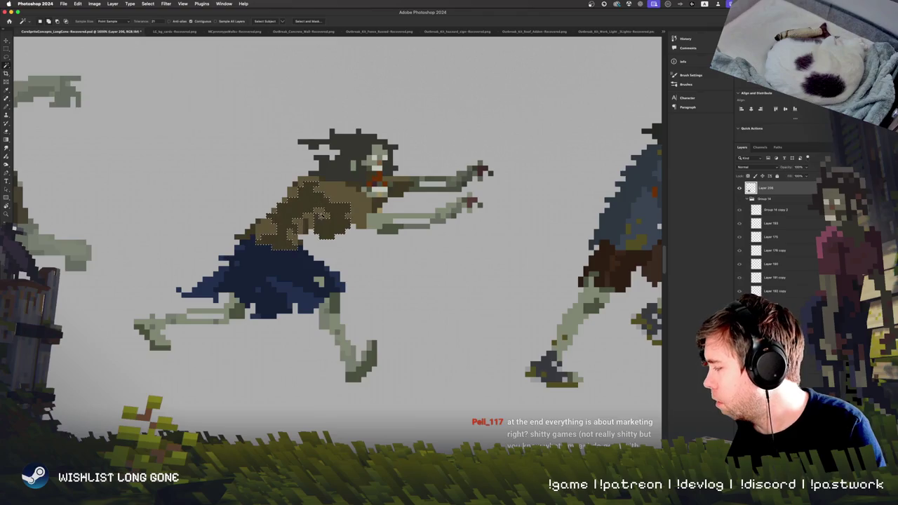
shift+click(268, 226)
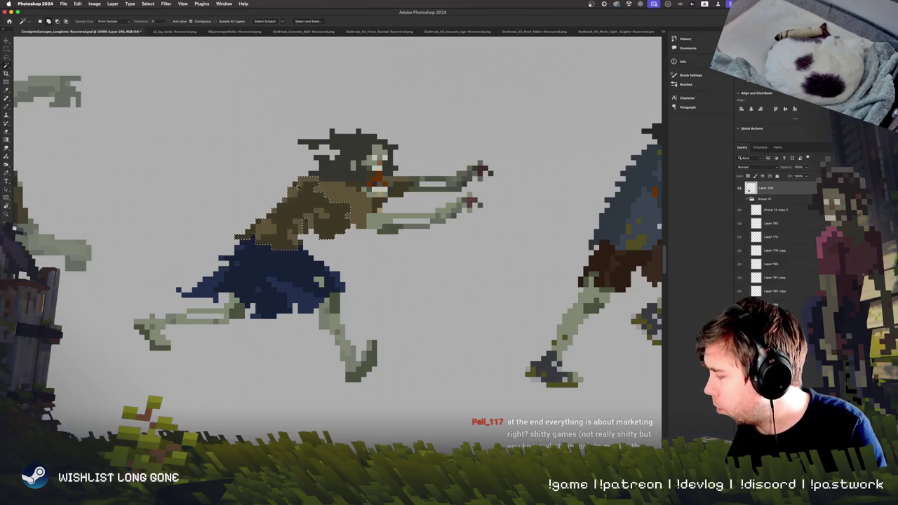
Extend the coat selection and apply Levels with output levels 31 to 132
shift+click(407, 185)
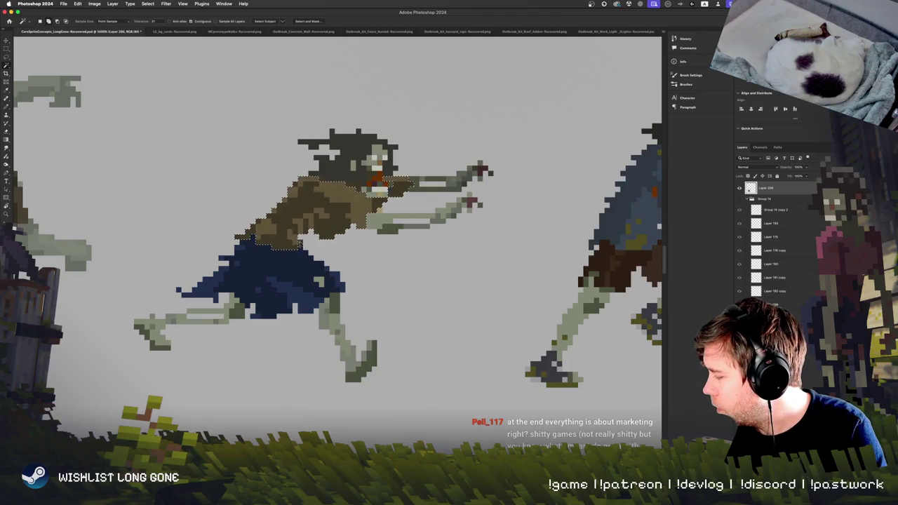
key(ctrl+u)
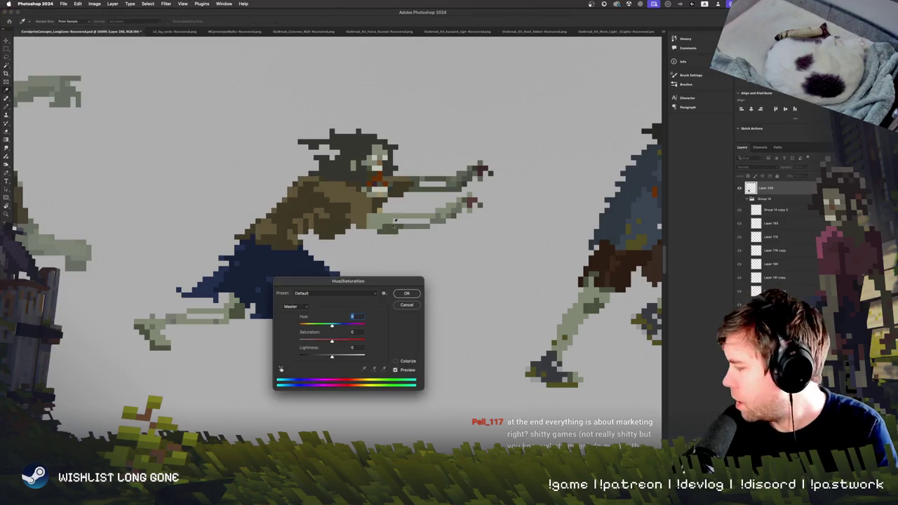
key(Return)
key(ctrl+d)
key(ctrl+l)
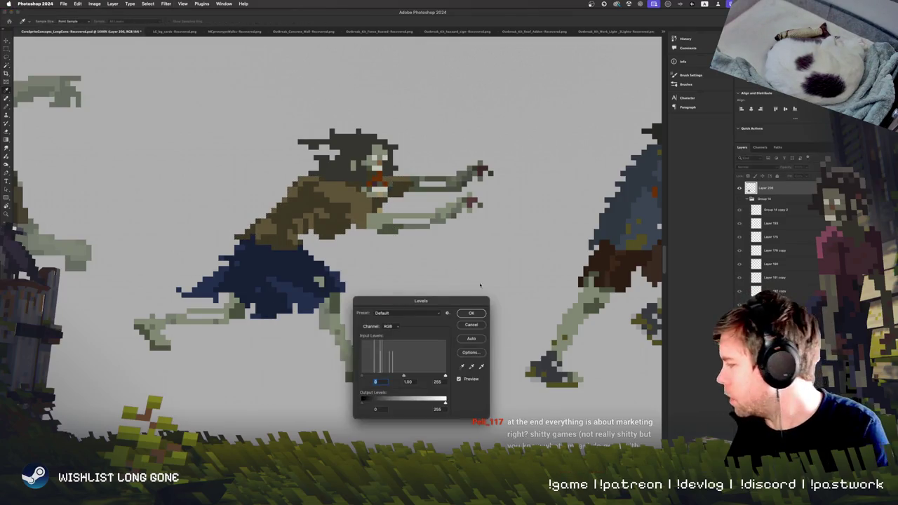
drag(423, 333, 432, 334)
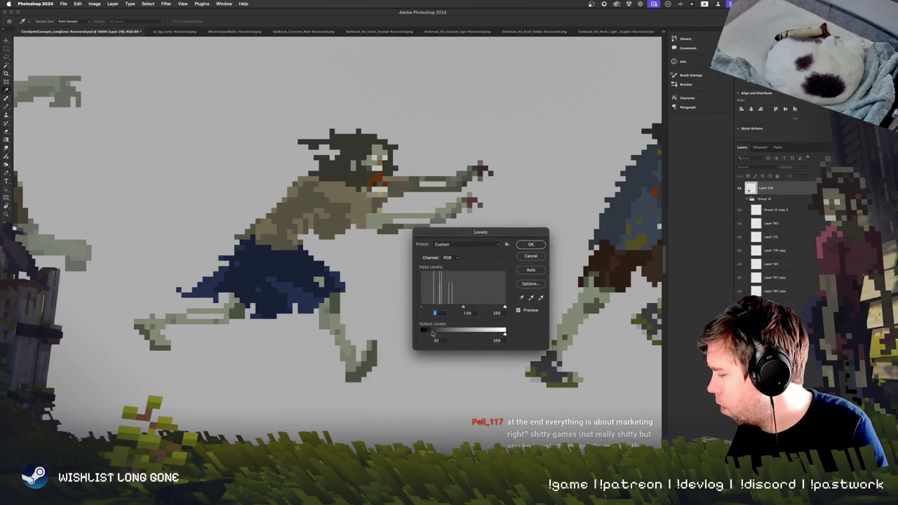
drag(501, 336, 465, 340)
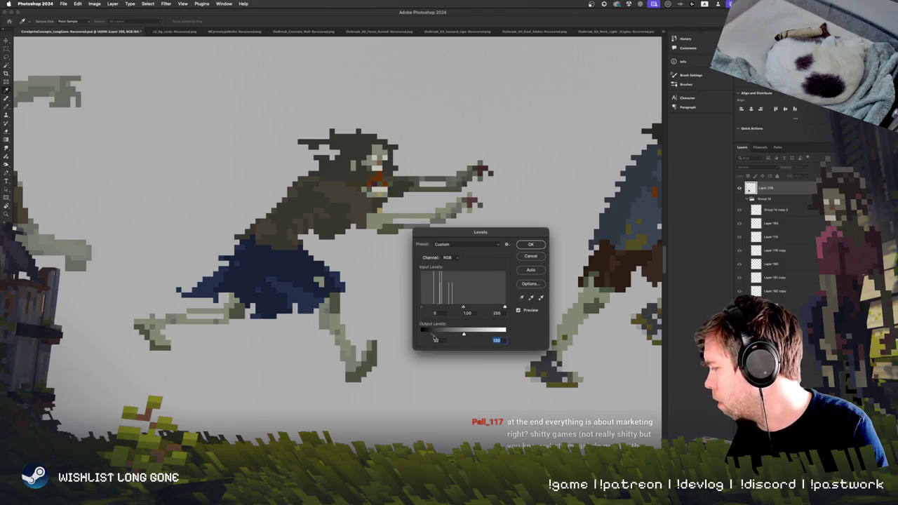
click(531, 244)
Boost the coat's saturation to +70 with Hue/Saturation
key(ctrl+u)
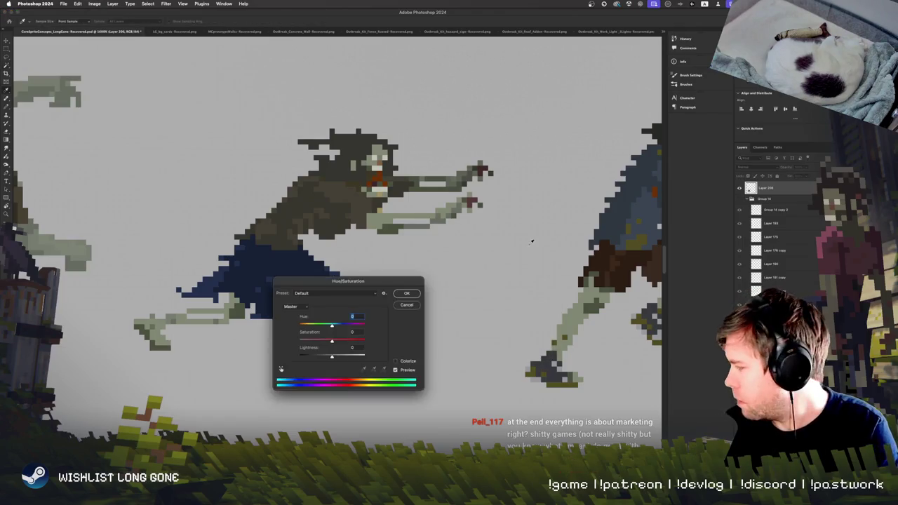
drag(356, 341, 351, 346)
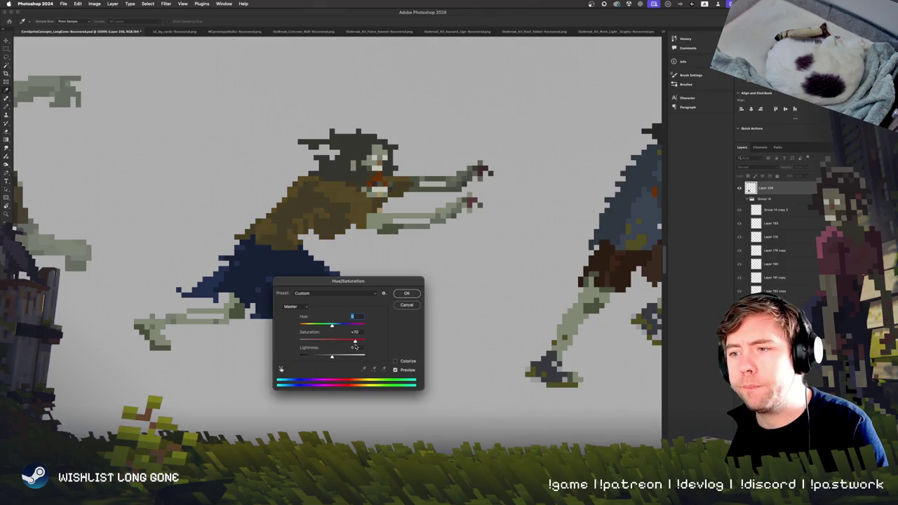
key(Return)
key(ctrl+minus)
key(ctrl+minus)
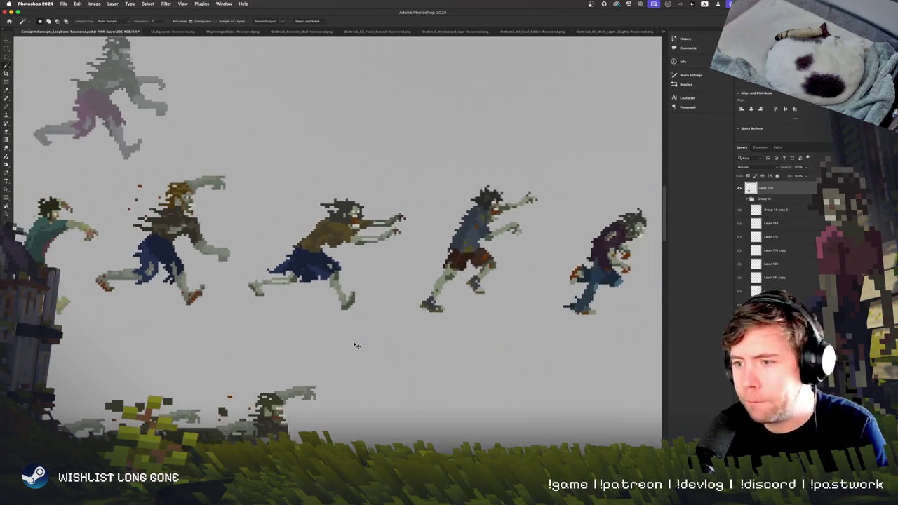
key(ctrl+plus)
key(ctrl+plus)
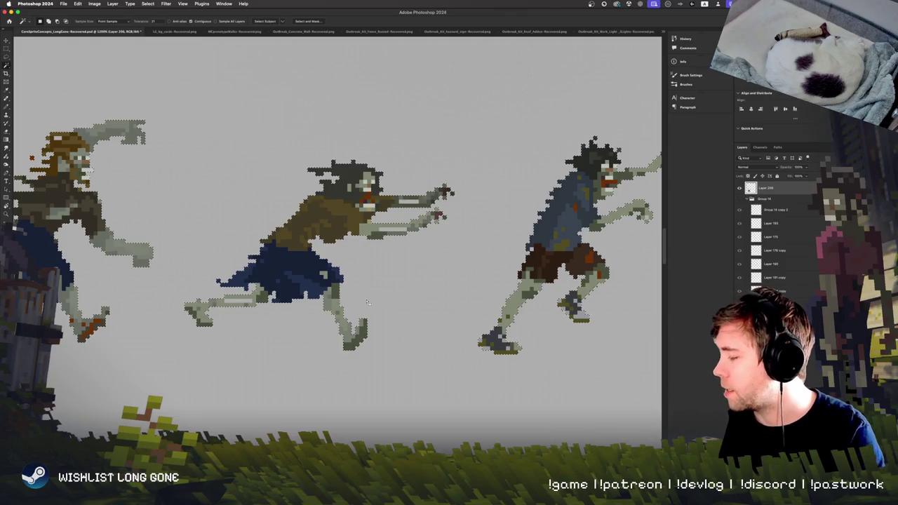
click(226, 193)
key(m)
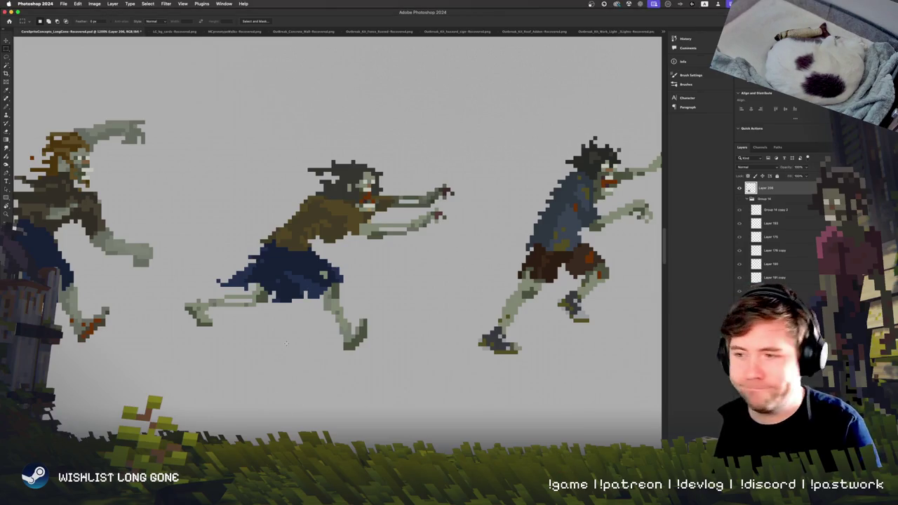
scroll(291, 334, up, 3)
key(b)
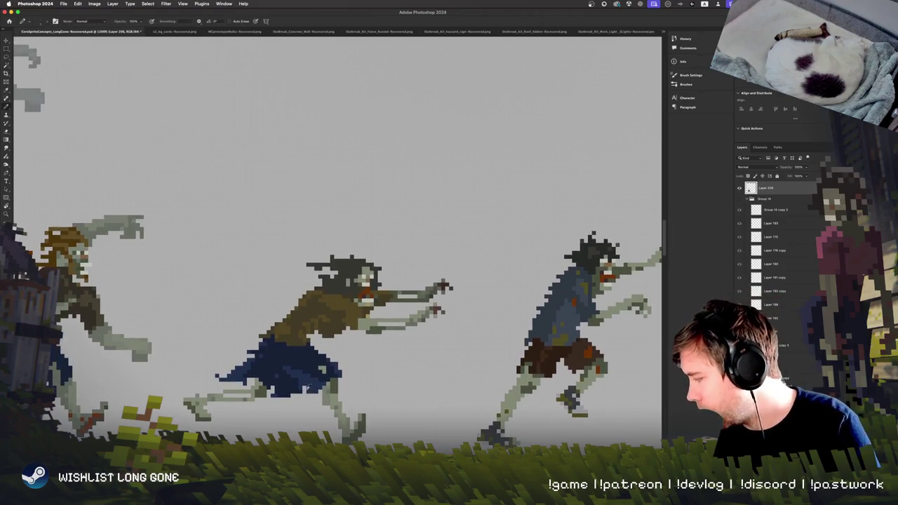
scroll(407, 313, up, 2)
scroll(351, 337, right, 2)
key(e)
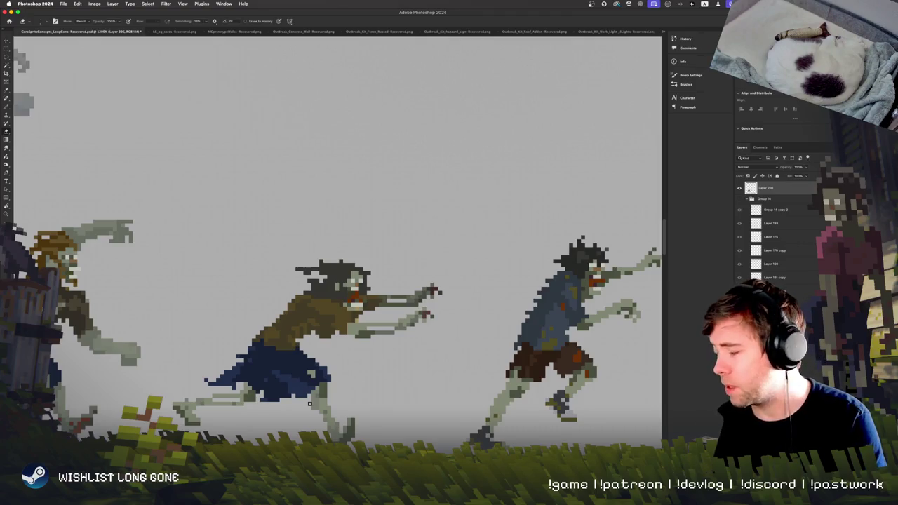
scroll(245, 329, down, 5)
scroll(280, 344, left, 5)
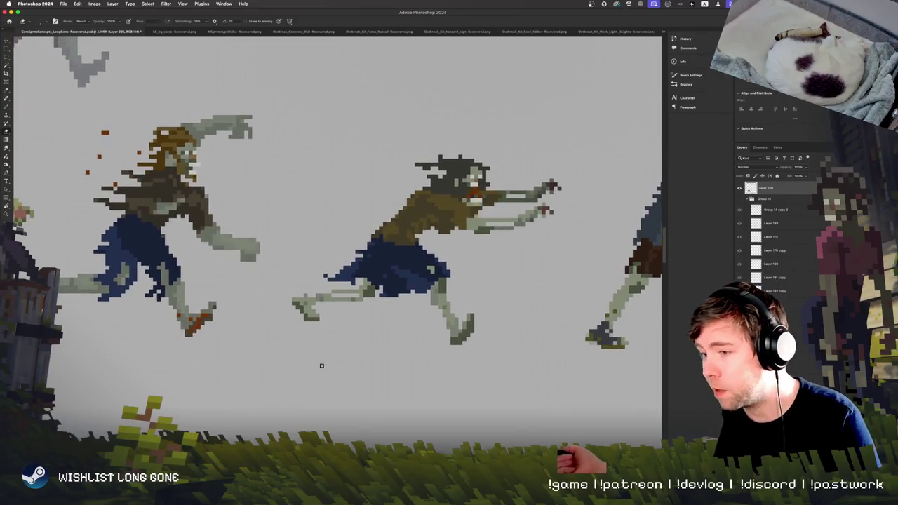
drag(250, 332, 290, 400)
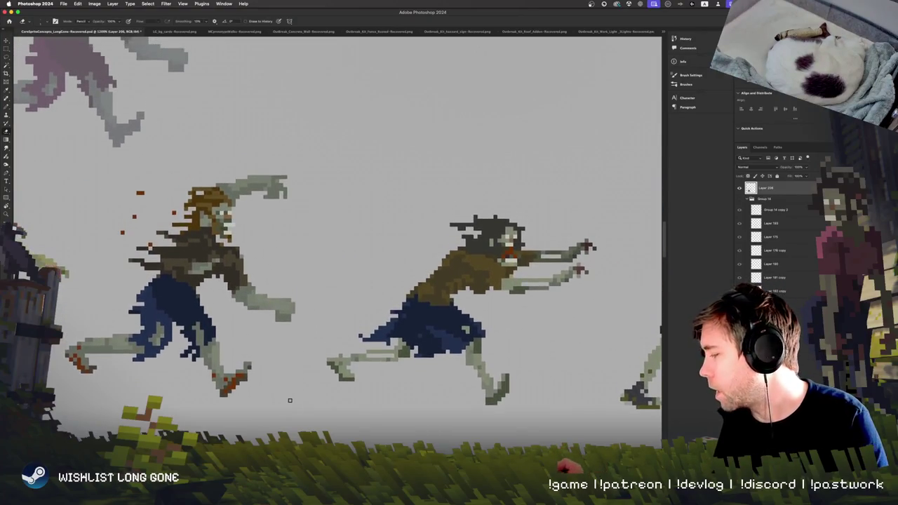
scroll(255, 413, right, 3)
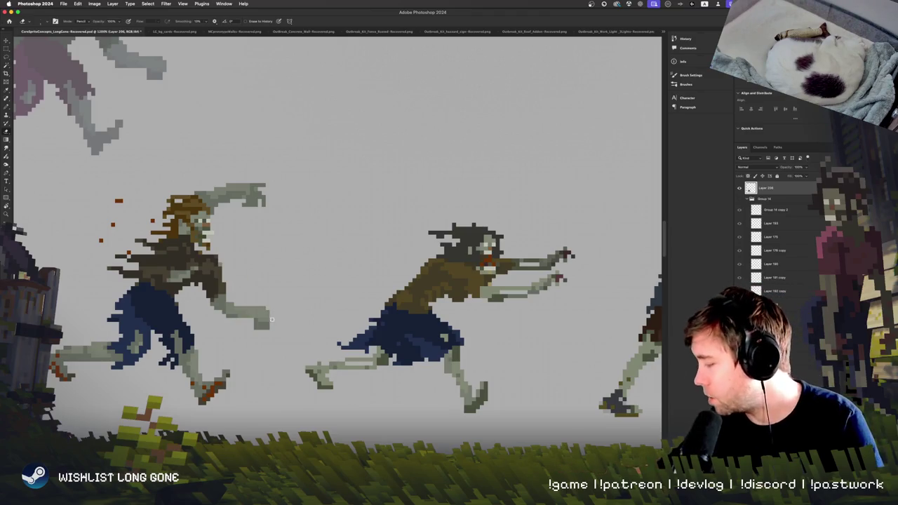
scroll(280, 316, left, 5)
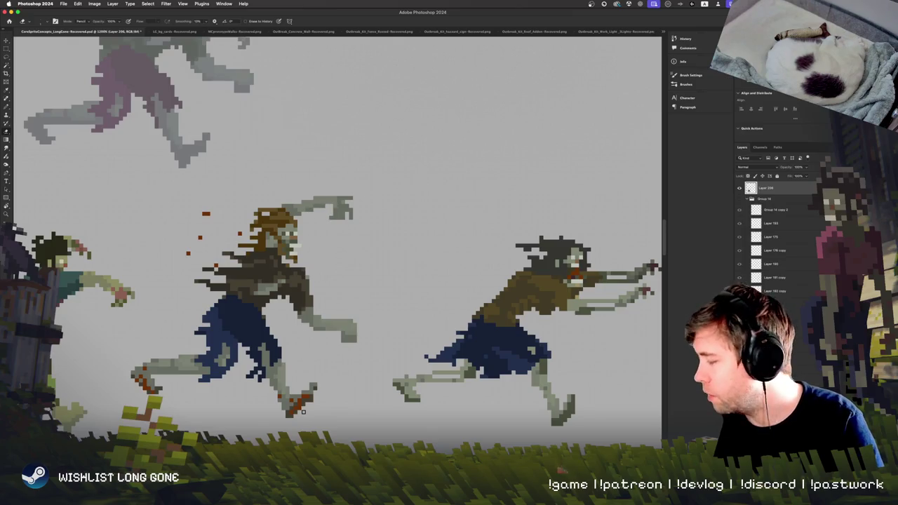
scroll(314, 400, down, 3)
scroll(240, 330, right, 4)
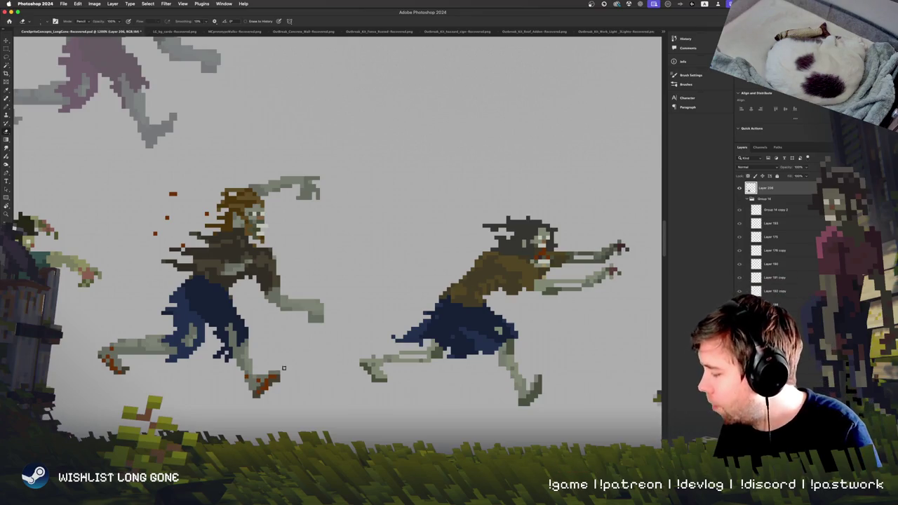
scroll(309, 393, up, 2)
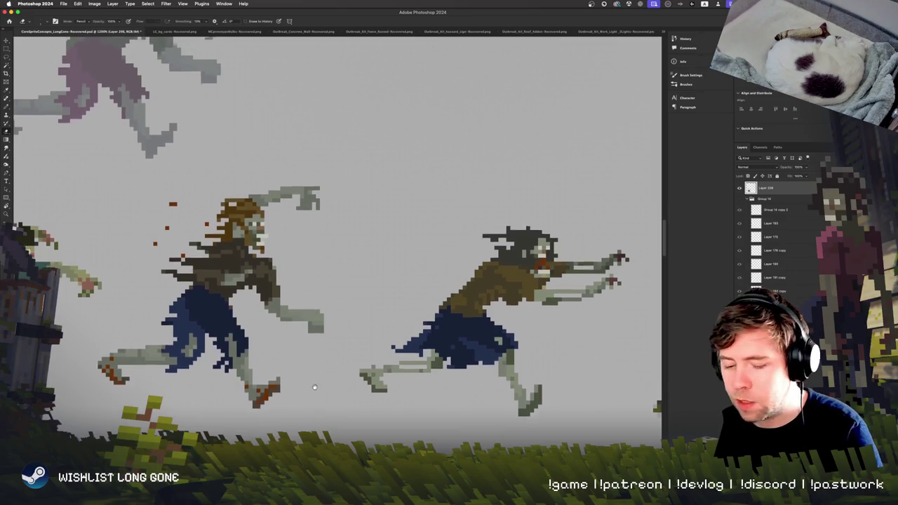
scroll(330, 332, up, 3)
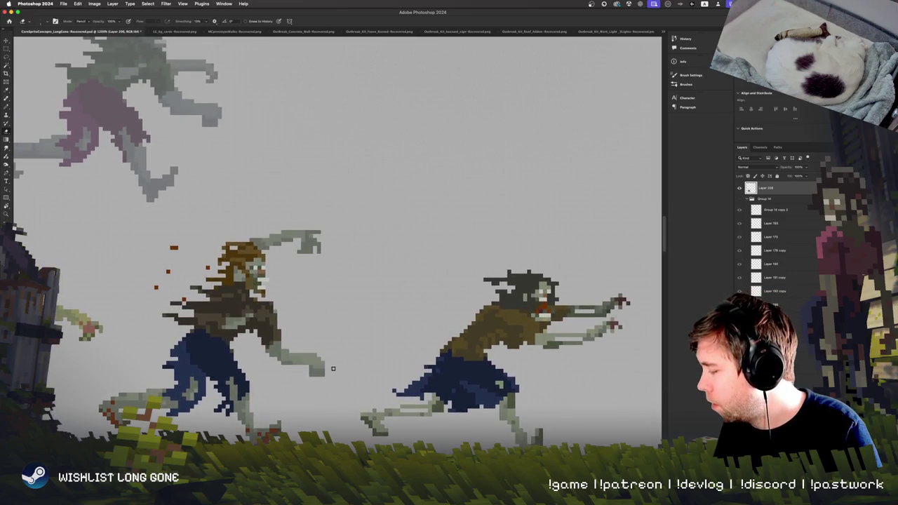
scroll(244, 339, up, 2)
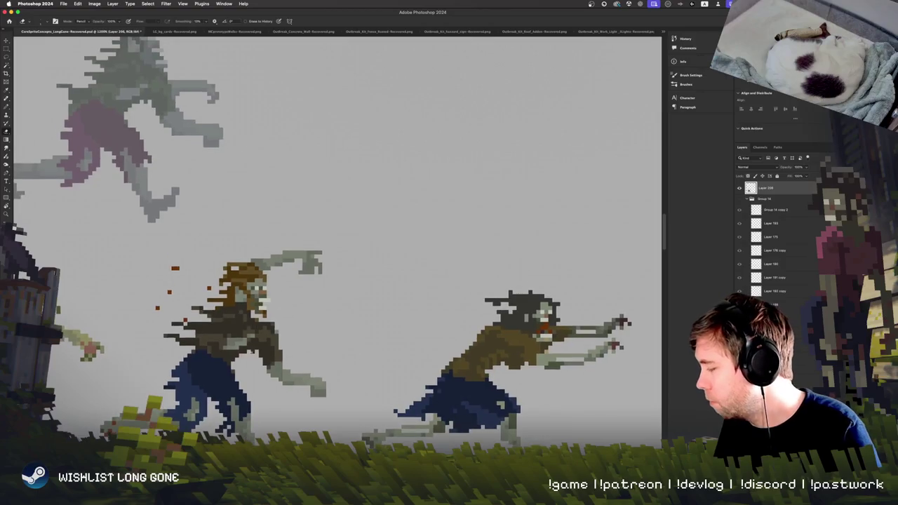
Pencil a few lighter pixels onto the brown-haired zombie's torso
key(b)
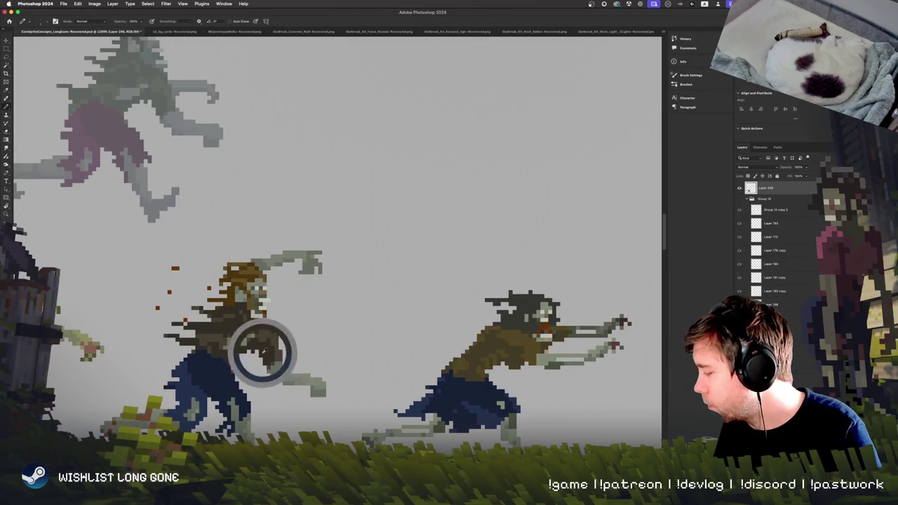
drag(266, 372, 255, 350)
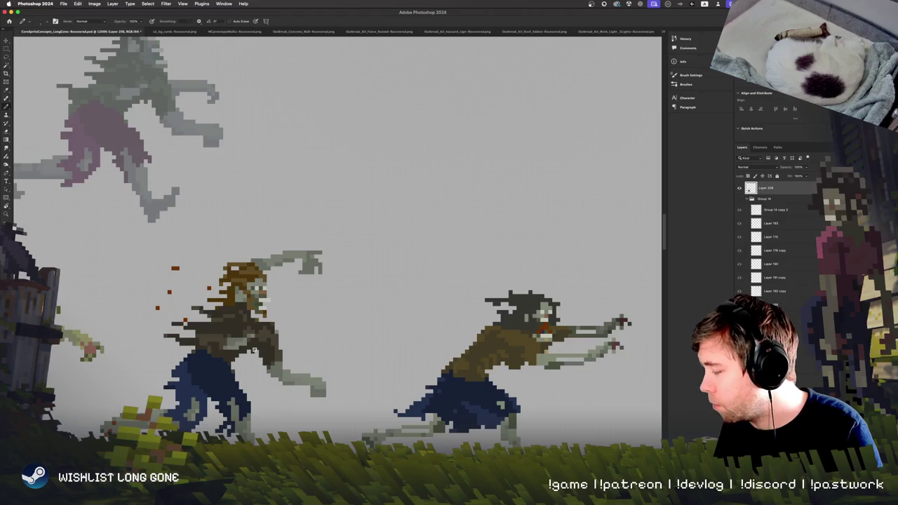
key(e)
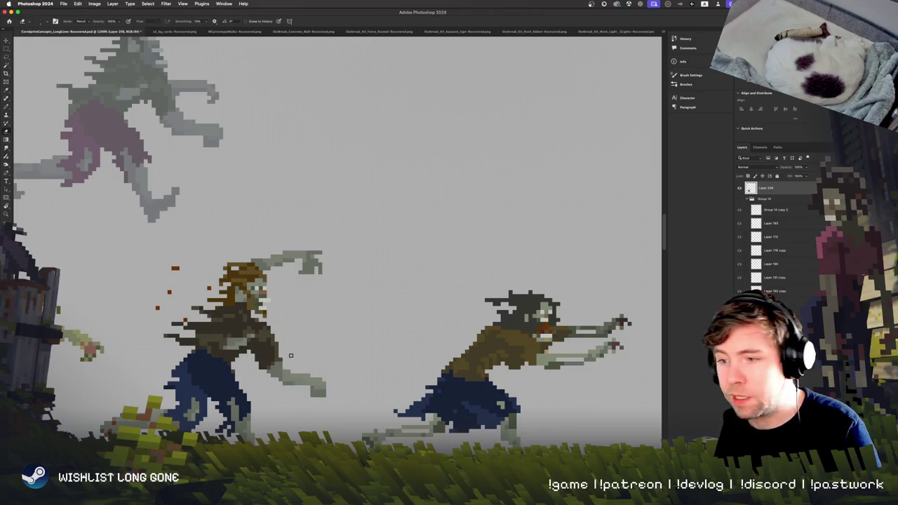
scroll(308, 372, down, 2)
key(b)
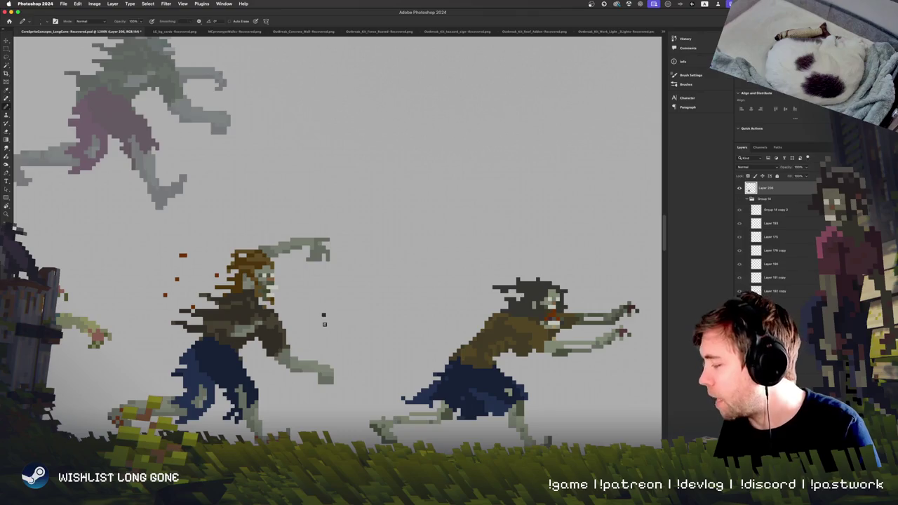
scroll(338, 410, down, 2)
scroll(338, 410, down, 1)
Erase the stray blue pixels on the pants' left edge, then switch to the Steam page
key(e)
drag(188, 362, 196, 350)
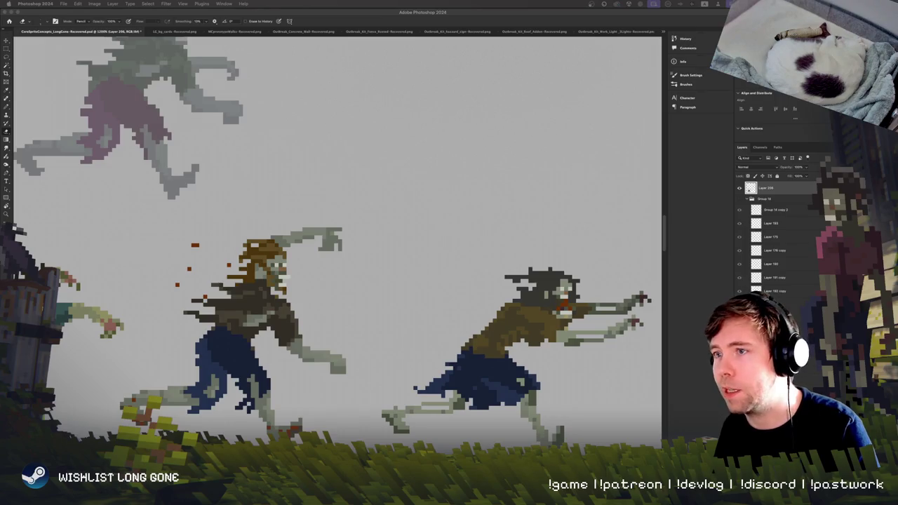
key(super+Tab)
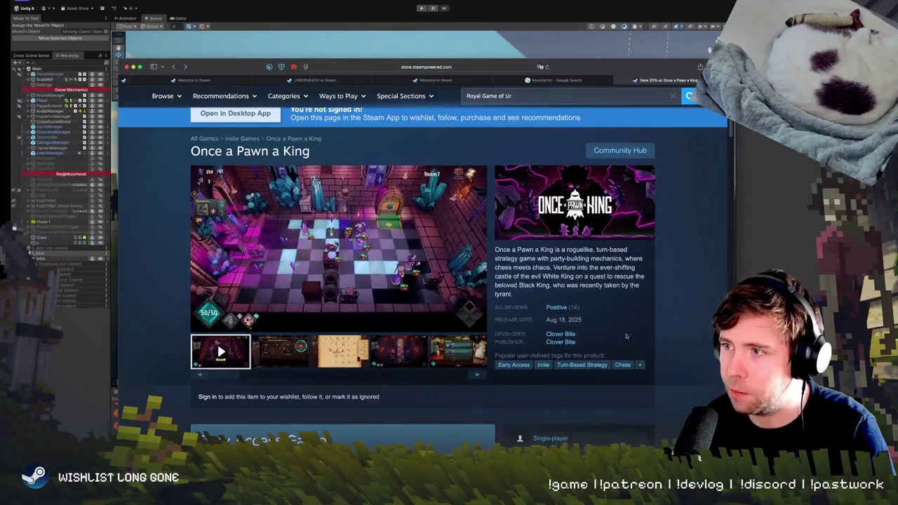
Scroll the Once a Pawn a King Steam page, then hide the browser window
scroll(631, 302, down, 4)
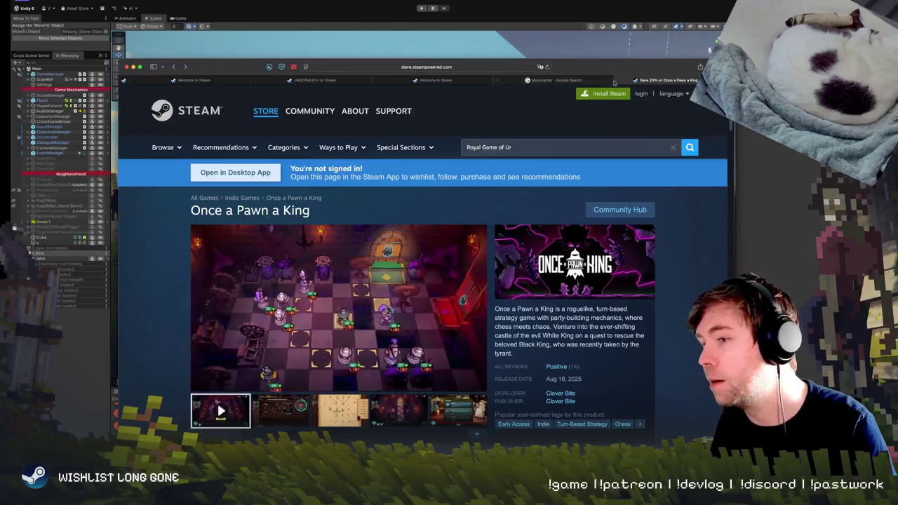
click(609, 40)
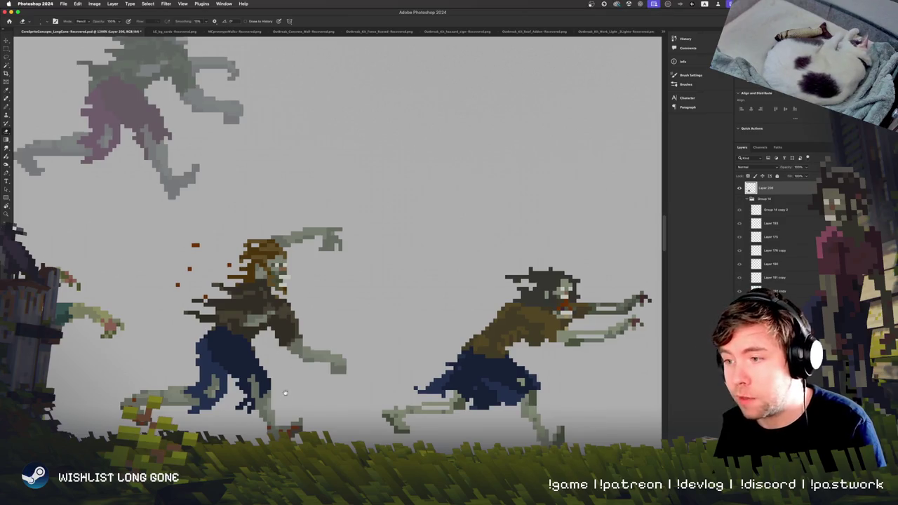
Scroll the canvas to frame the middle zombie between the other running zombies
scroll(304, 366, down, 2)
scroll(305, 365, down, 2)
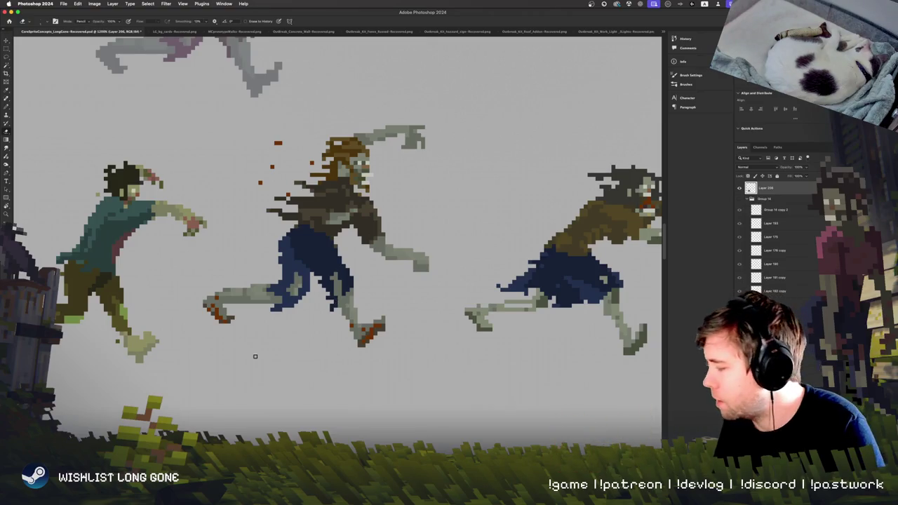
scroll(262, 356, up, 2)
scroll(261, 356, up, 2)
scroll(262, 355, up, 2)
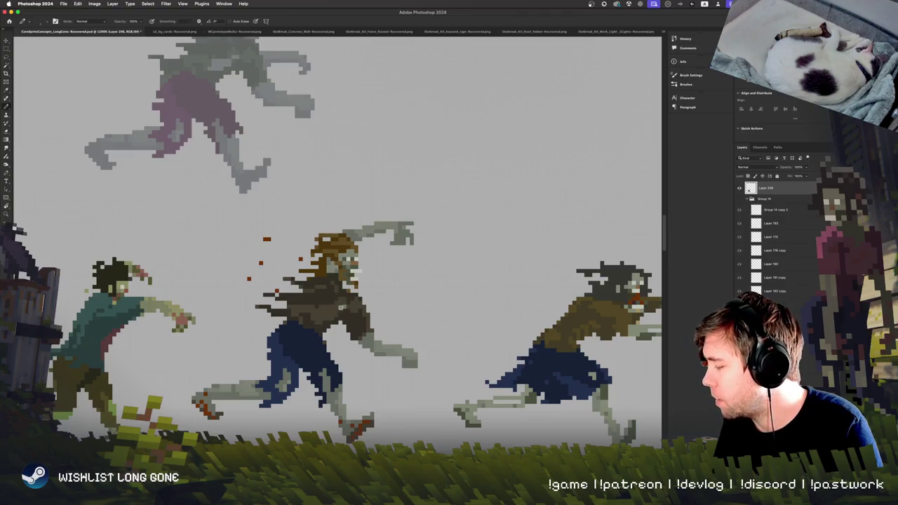
scroll(334, 314, up, 1)
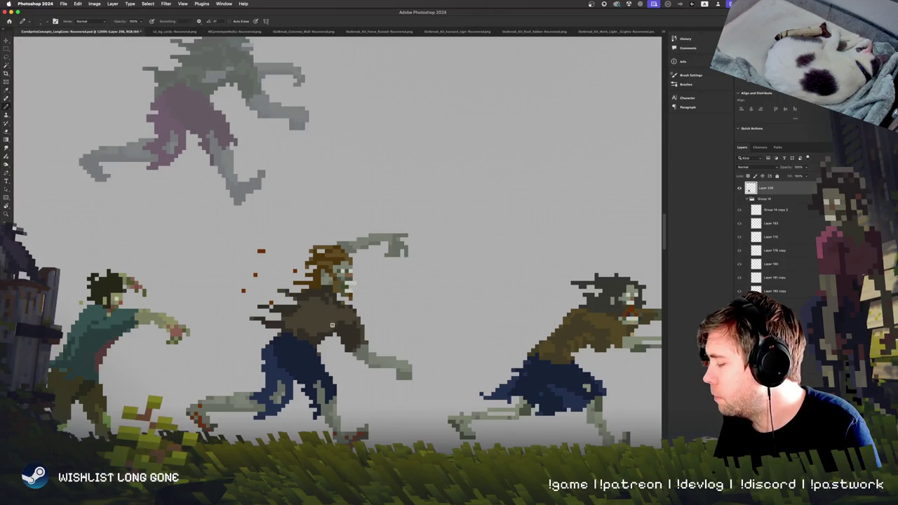
Lasso the brown-haired zombie's lower arm and move it up-left toward its body
click(6, 61)
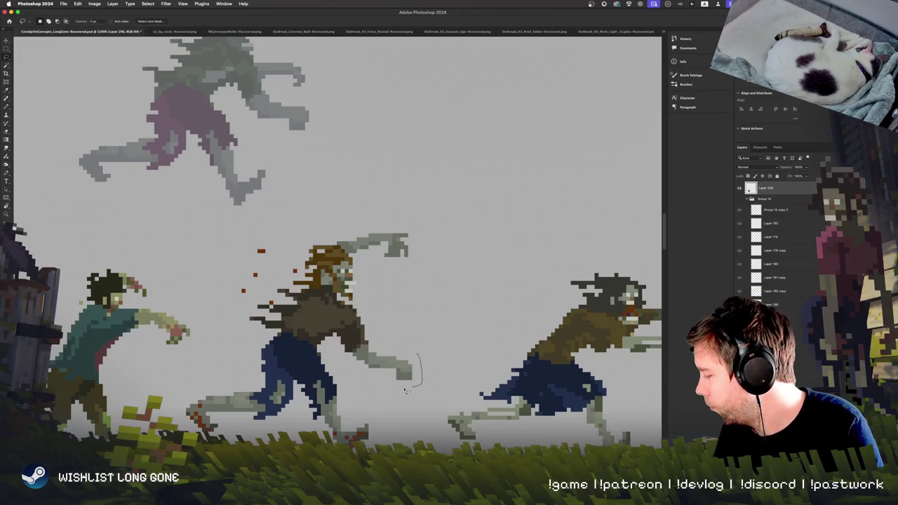
drag(416, 317, 441, 331)
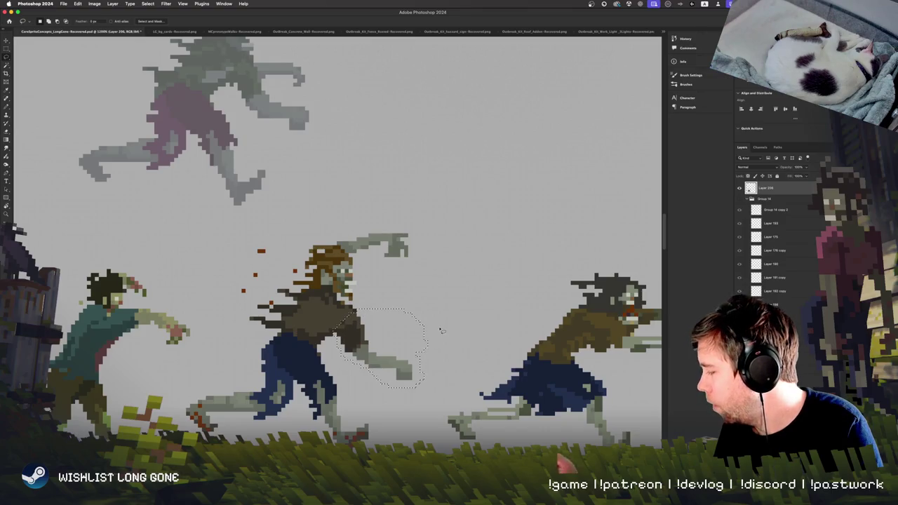
key(v)
mouse_move(390, 357)
mouse_down()
mouse_move(376, 339)
mouse_move(371, 357)
mouse_up()
key(m)
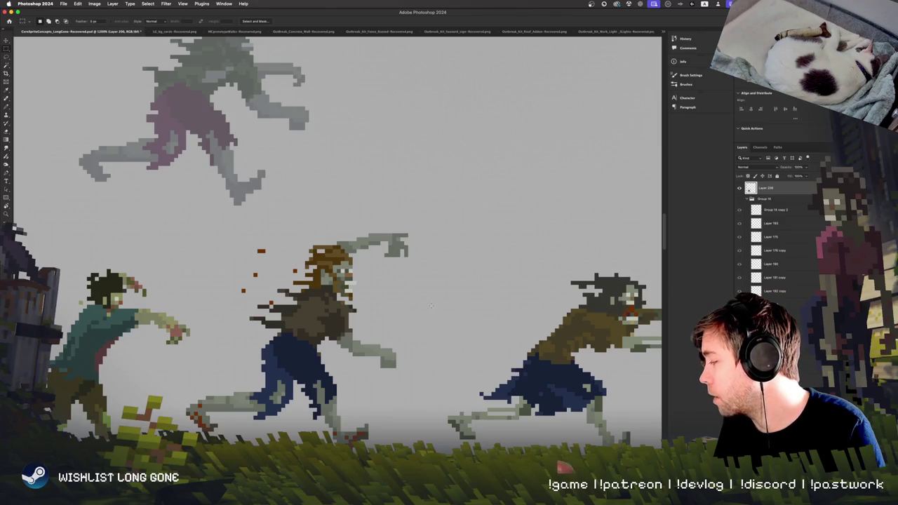
drag(430, 305, 392, 318)
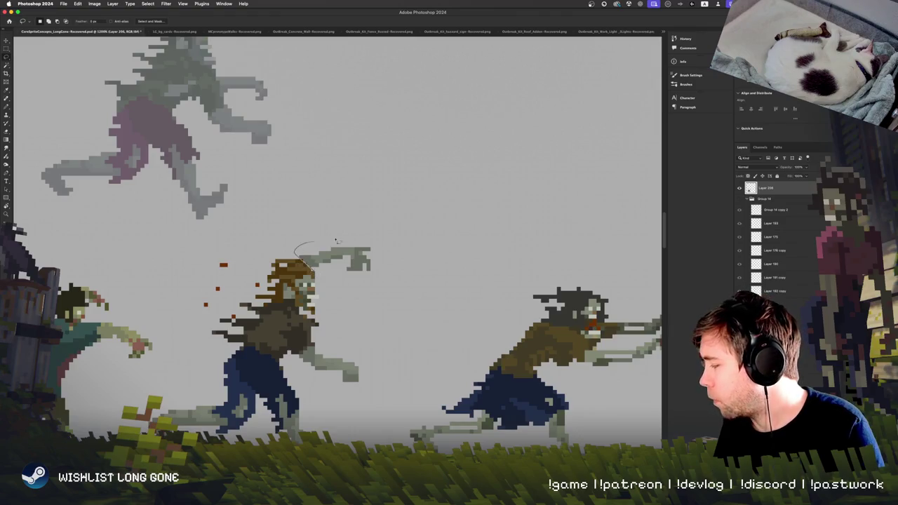
key(v)
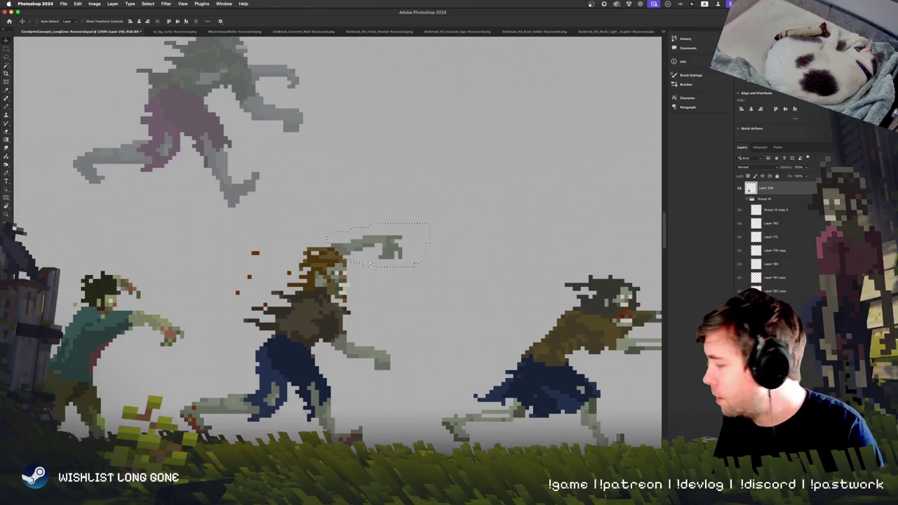
Lasso the zombie's raised arm and move it about 16 px left
scroll(336, 314, down, 3)
scroll(281, 351, right, 3)
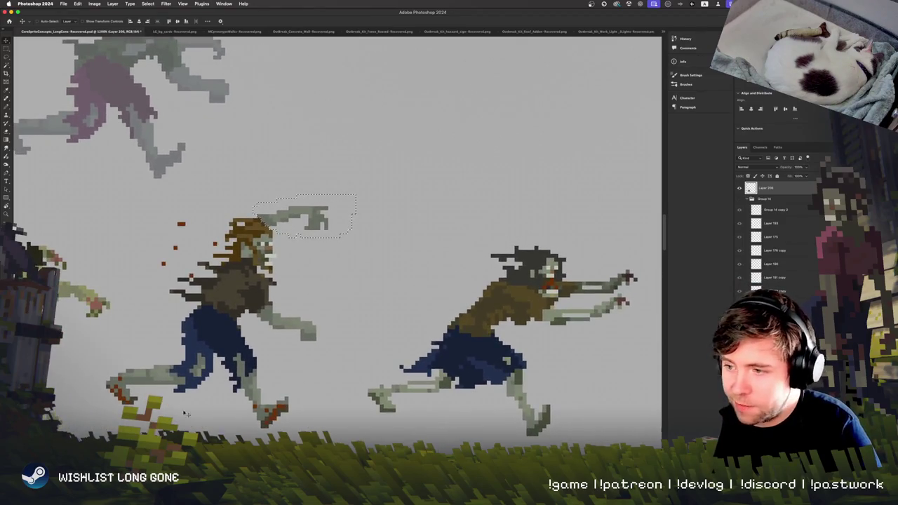
key(l)
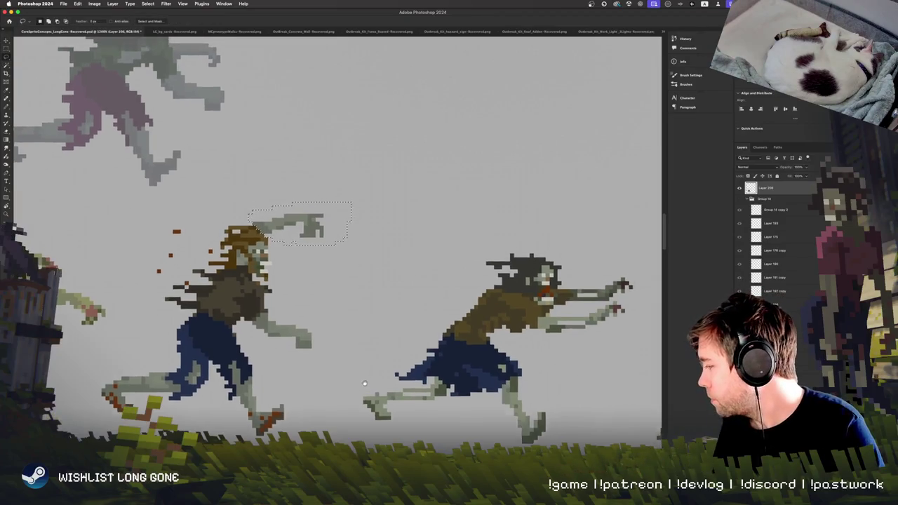
scroll(321, 243, up, 2)
scroll(321, 242, right, 1)
drag(305, 214, 273, 218)
key(v)
drag(317, 237, 303, 241)
Marquee-select the hand and move it, then undo the move
key(m)
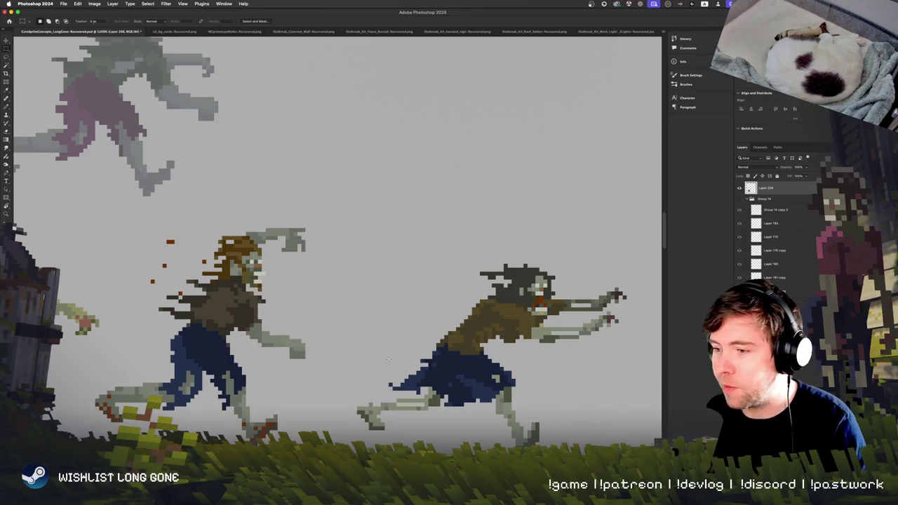
mouse_move(343, 350)
mouse_down()
mouse_move(333, 379)
mouse_move(309, 360)
mouse_up()
key(v)
key(ctrl+z)
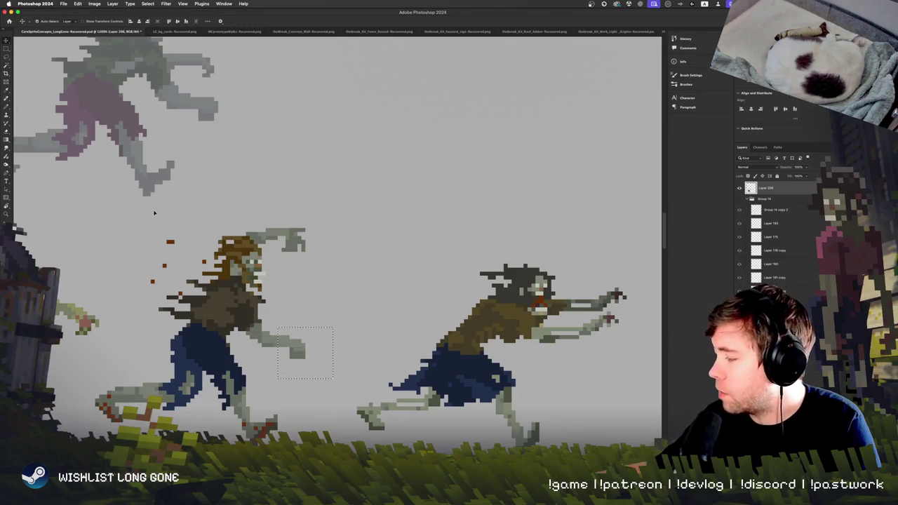
key(m)
drag(354, 330, 459, 275)
Erase the stray reddish-brown pixels beside the middle zombie's hair
key(b)
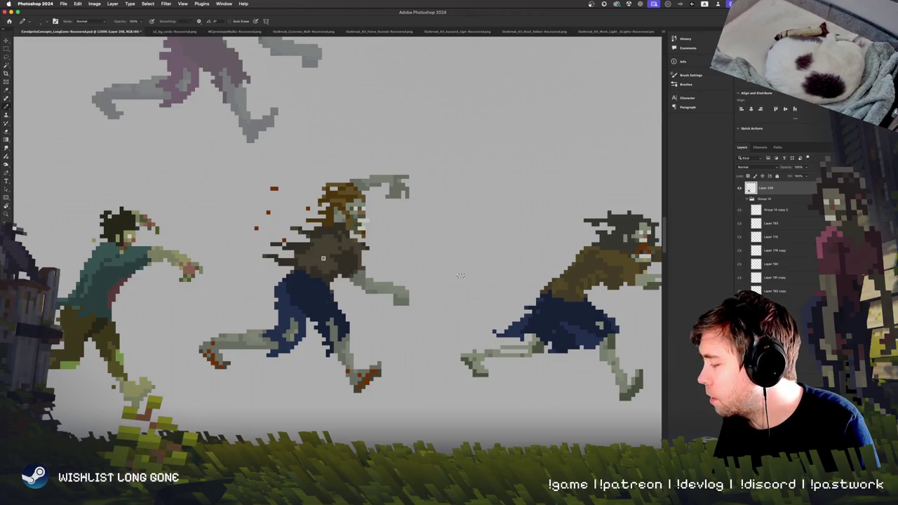
key(m)
drag(223, 242, 404, 367)
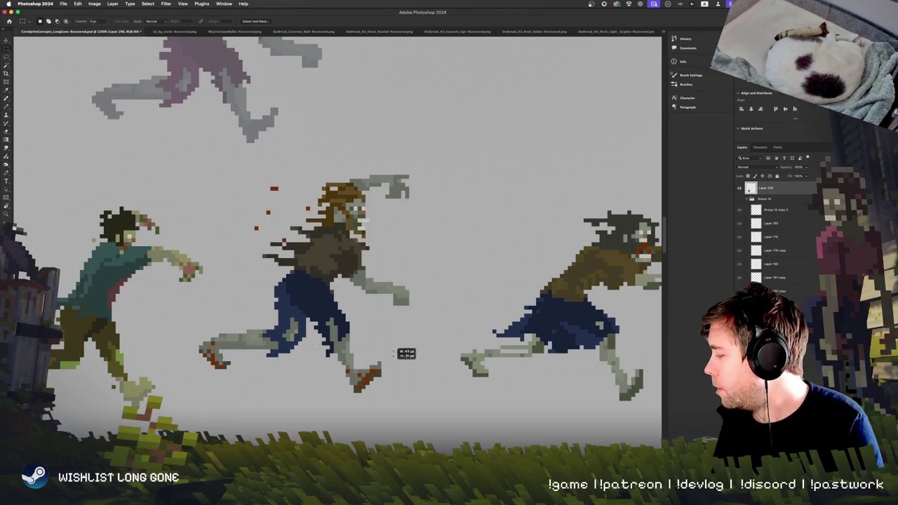
key(b)
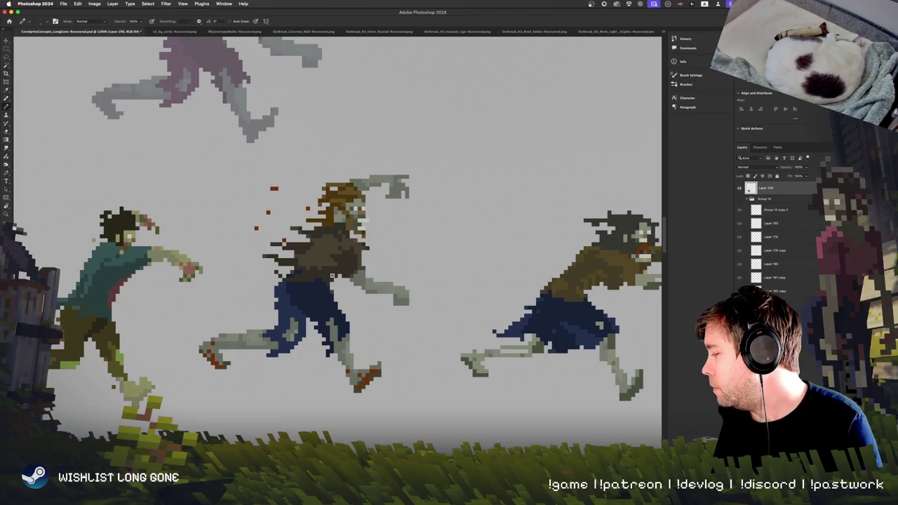
scroll(332, 275, up, 2)
key(e)
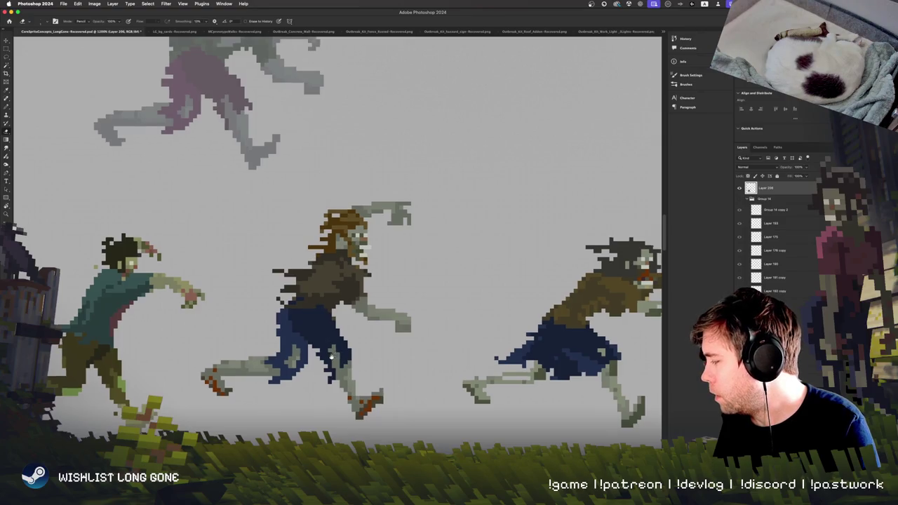
scroll(333, 356, right, 1)
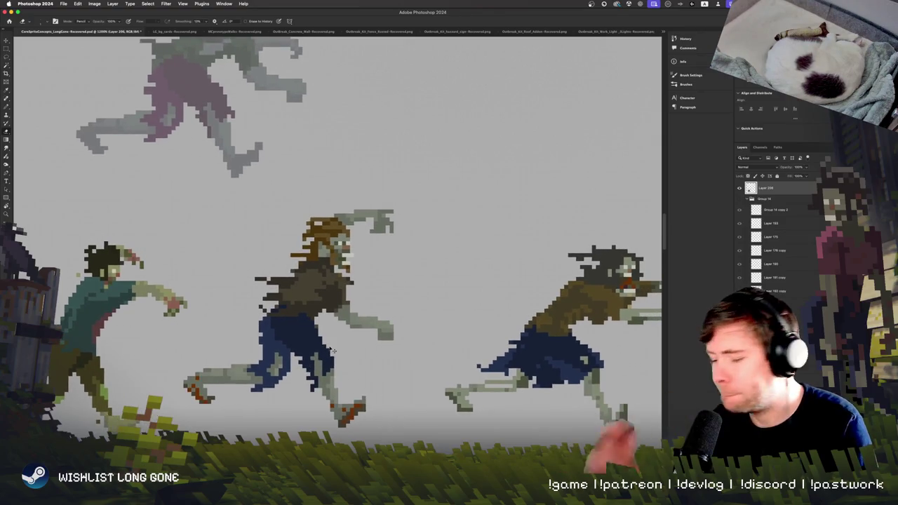
scroll(328, 347, up, 3)
scroll(330, 344, up, 2)
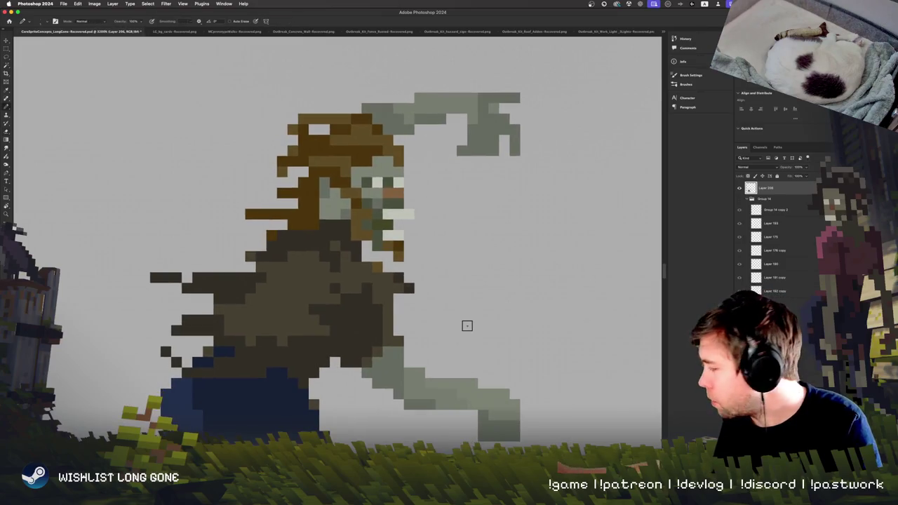
Sample the hair brown and paint brown hair pixels over the grey face edge
alt+click(341, 191)
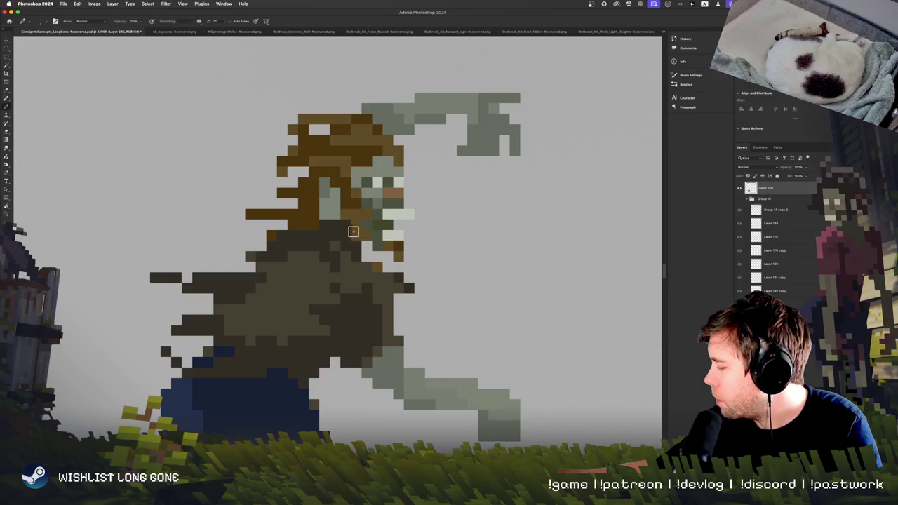
click(327, 205)
click(334, 199)
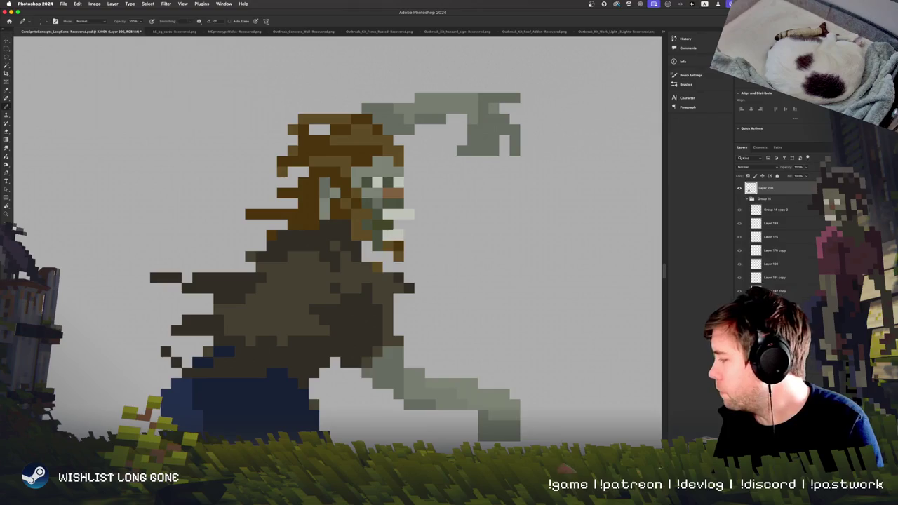
Remove a stray pixel at the top of the hair
key(e)
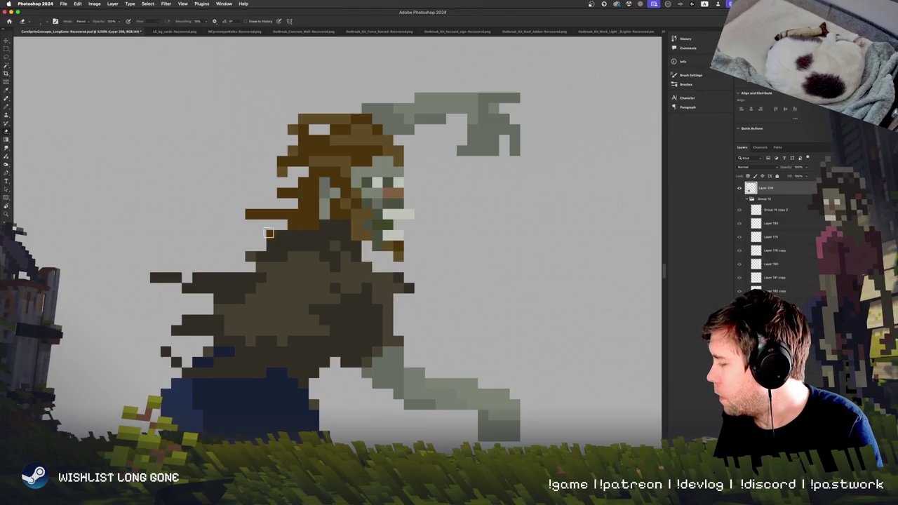
key(b)
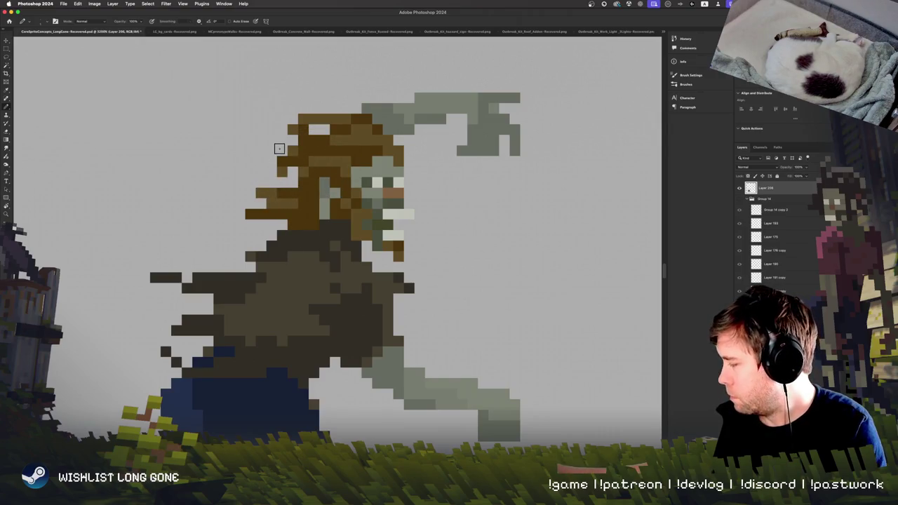
click(315, 128)
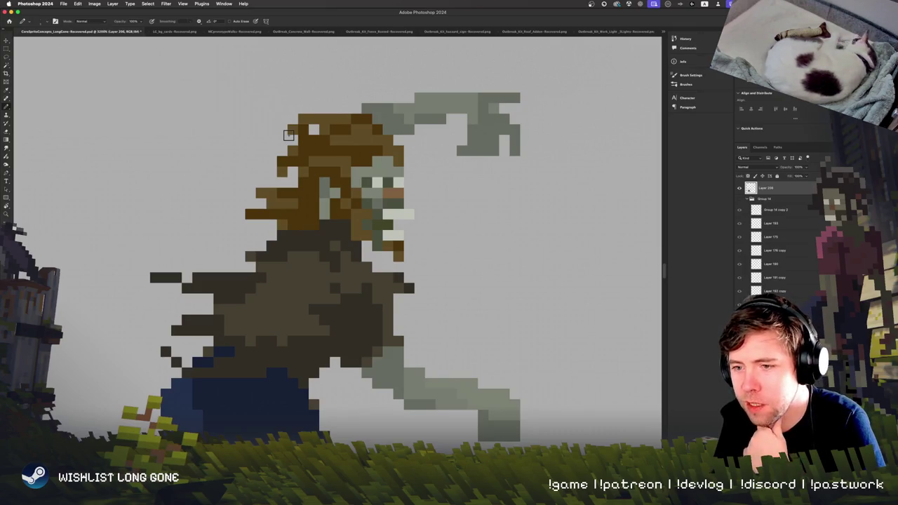
scroll(273, 279, up, 3)
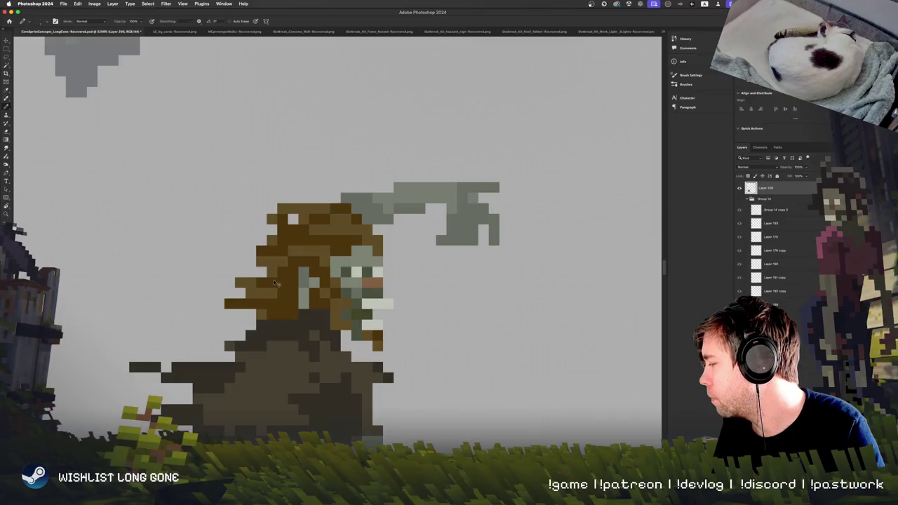
scroll(339, 358, down, 3)
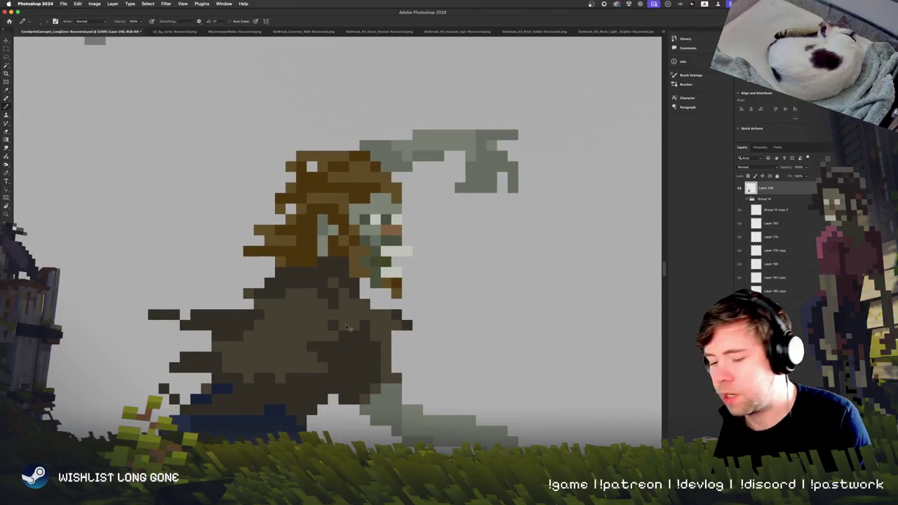
scroll(345, 324, down, 2)
scroll(349, 328, down, 1)
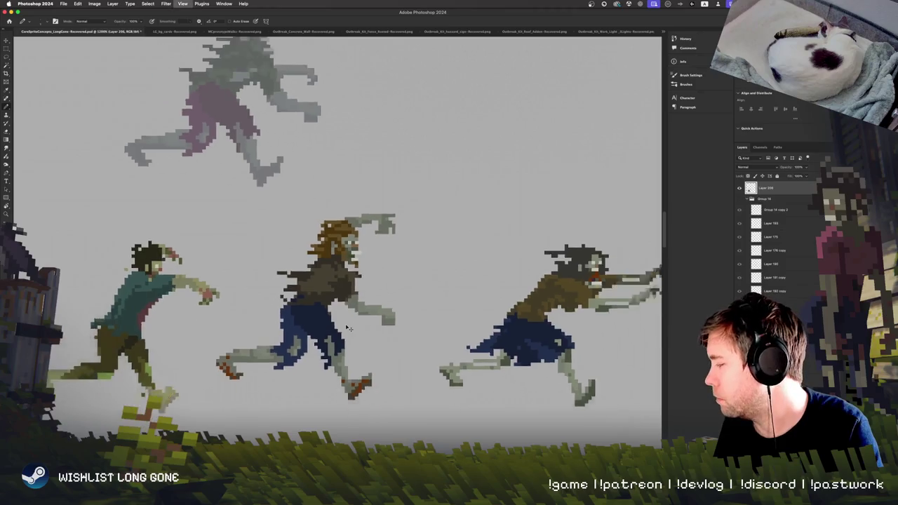
Add a grey pixel to the edge of the zombie's lower hand
scroll(347, 327, up, 3)
scroll(346, 327, down, 3)
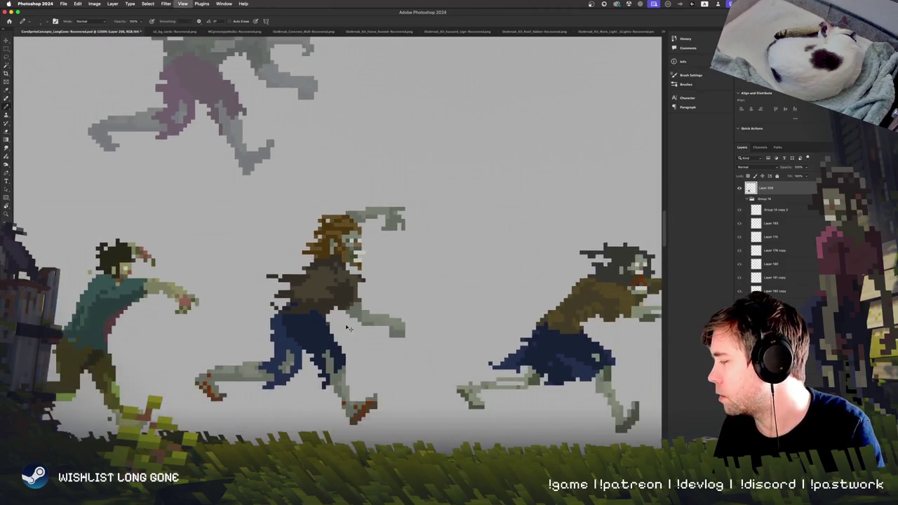
scroll(345, 324, up, 3)
scroll(336, 257, down, 2)
scroll(447, 315, up, 1)
scroll(463, 323, up, 2)
click(487, 319)
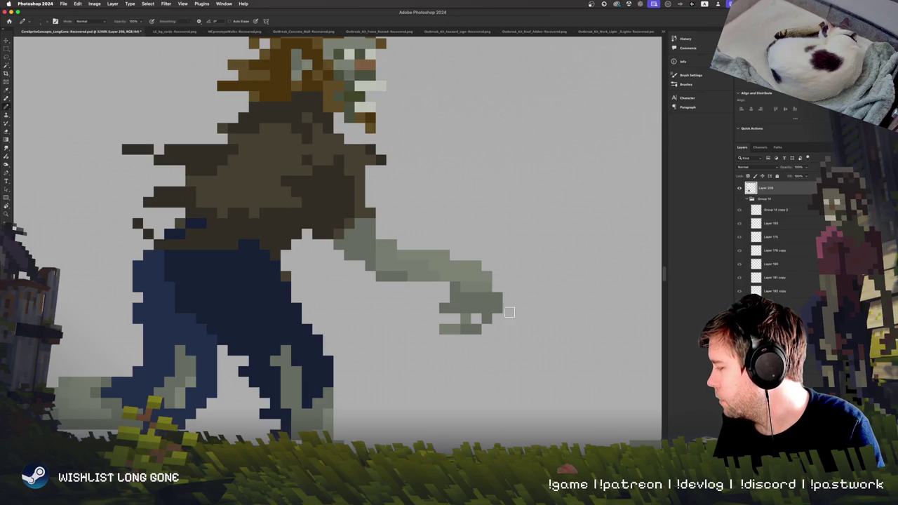
scroll(487, 321, up, 5)
scroll(461, 352, up, 2)
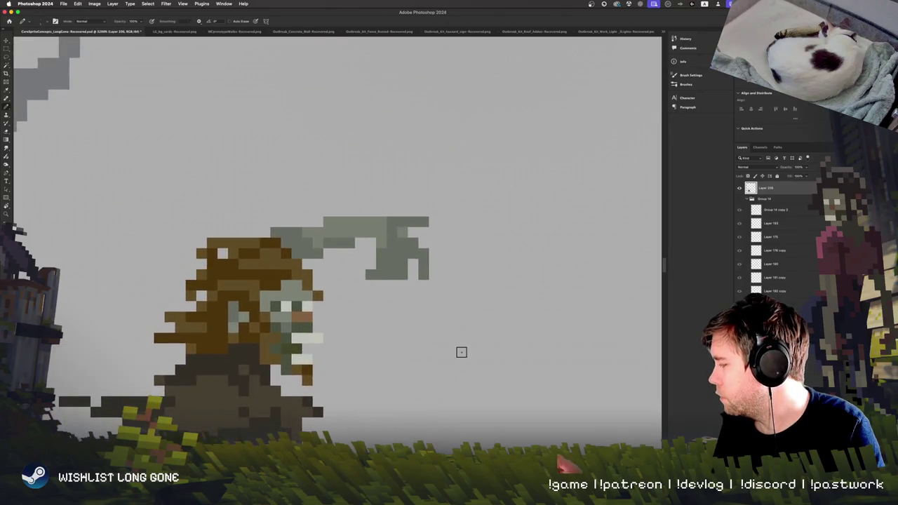
Select the raised hand and transform it up-left to the tip of the arm
key(m)
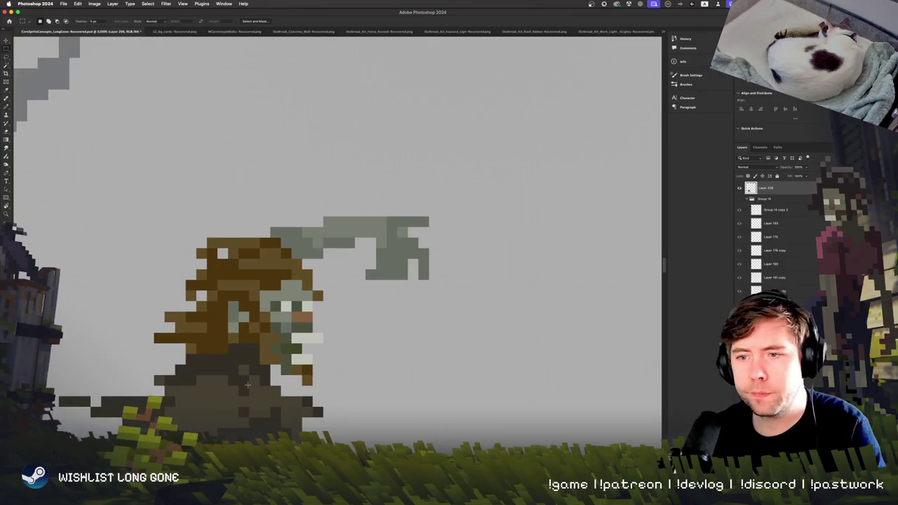
mouse_move(365, 207)
mouse_down()
mouse_move(481, 323)
mouse_move(502, 179)
mouse_up()
key(ctrl+t)
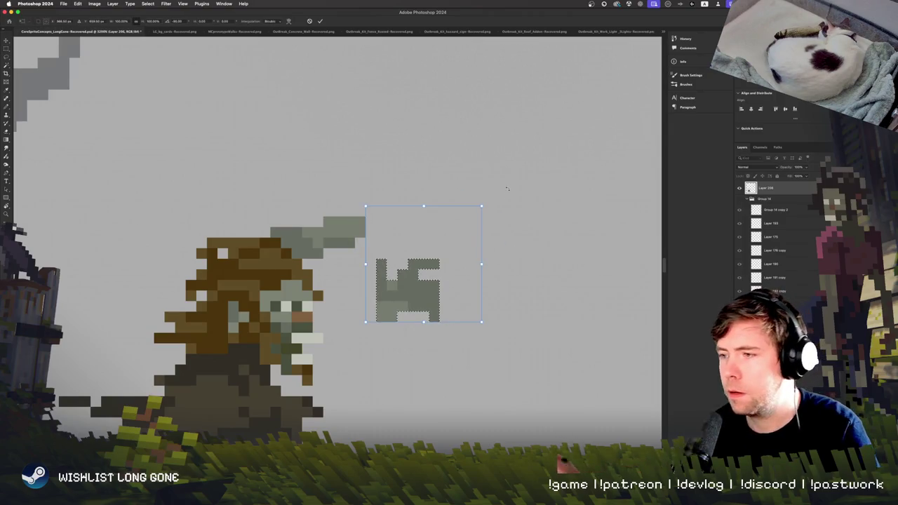
mouse_move(420, 291)
mouse_down()
mouse_move(398, 197)
mouse_move(397, 211)
mouse_up()
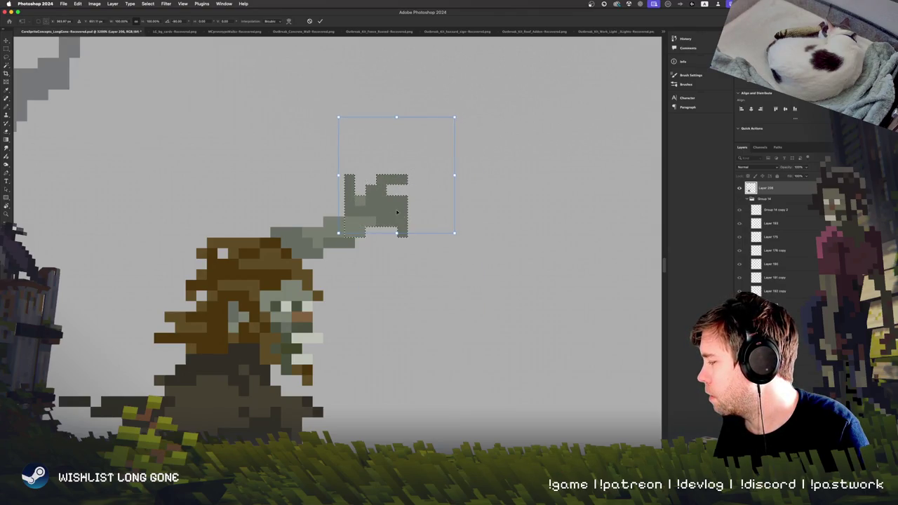
key(Return)
key(ctrl+d)
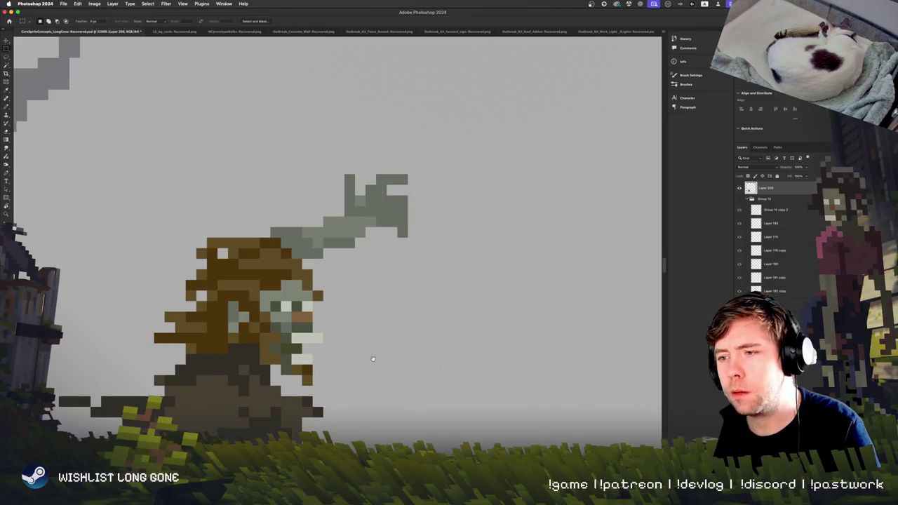
scroll(365, 360, down, 5)
scroll(402, 304, down, 1)
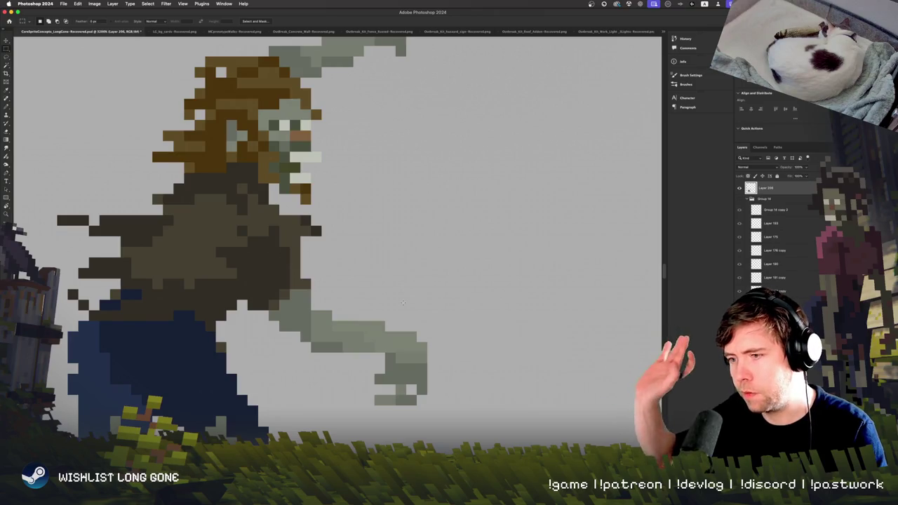
scroll(407, 309, up, 4)
scroll(405, 330, up, 1)
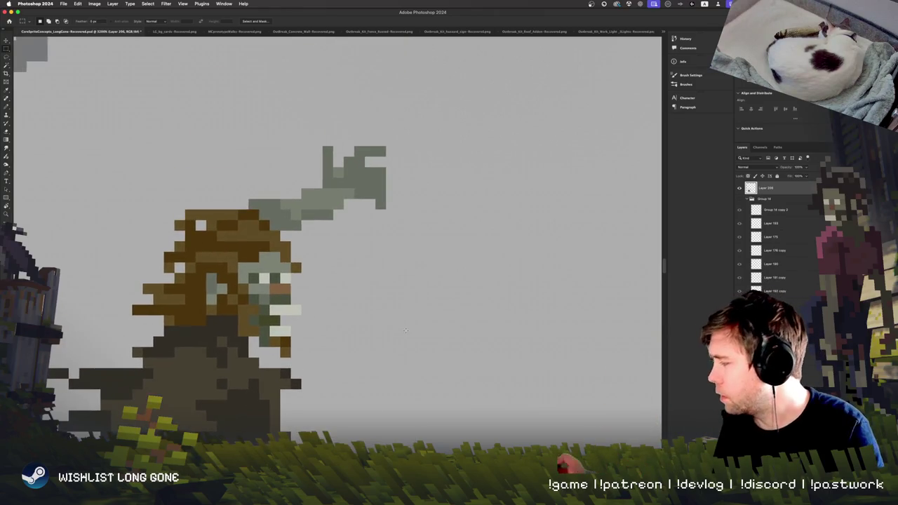
scroll(407, 334, down, 2)
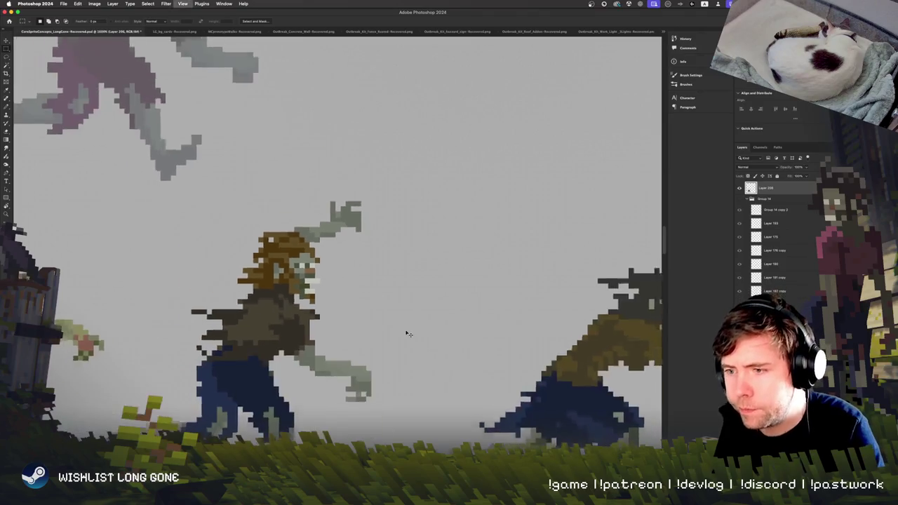
scroll(407, 333, up, 2)
scroll(407, 334, down, 2)
scroll(407, 334, up, 2)
scroll(407, 334, down, 1)
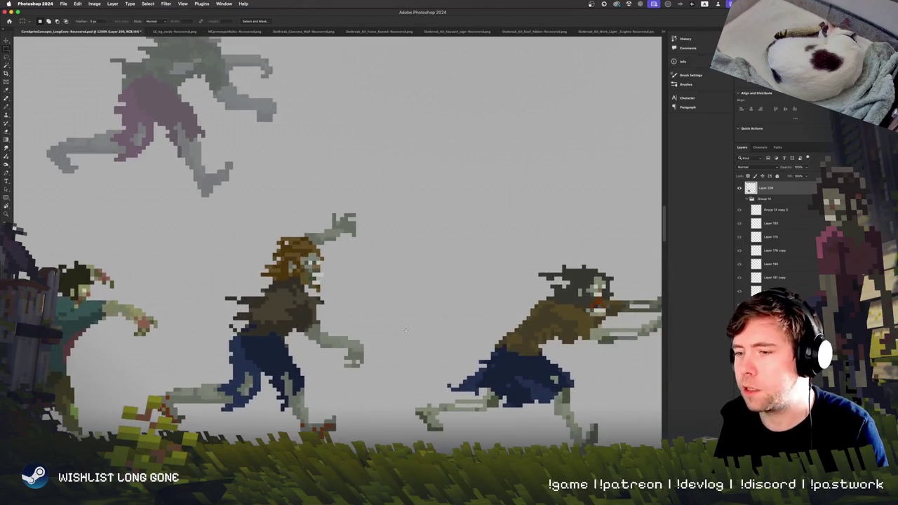
scroll(407, 333, up, 1)
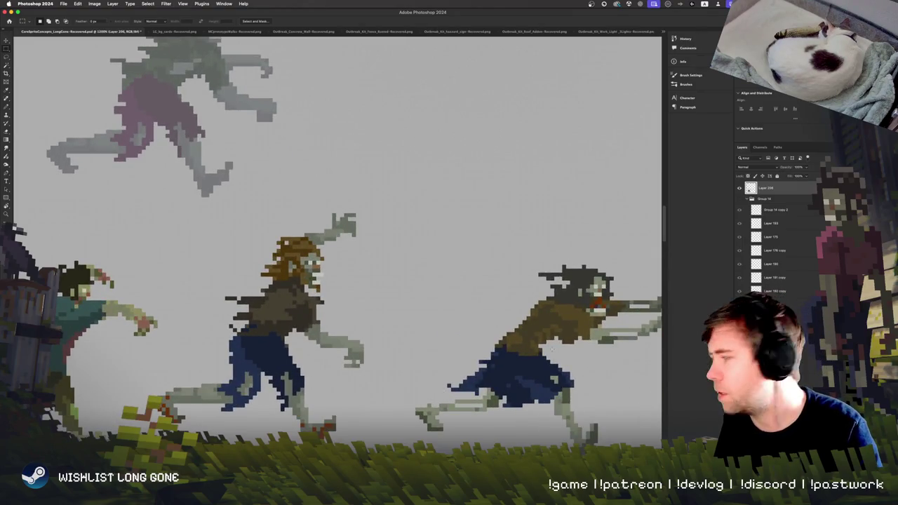
scroll(406, 263, right, 5)
scroll(406, 264, down, 3)
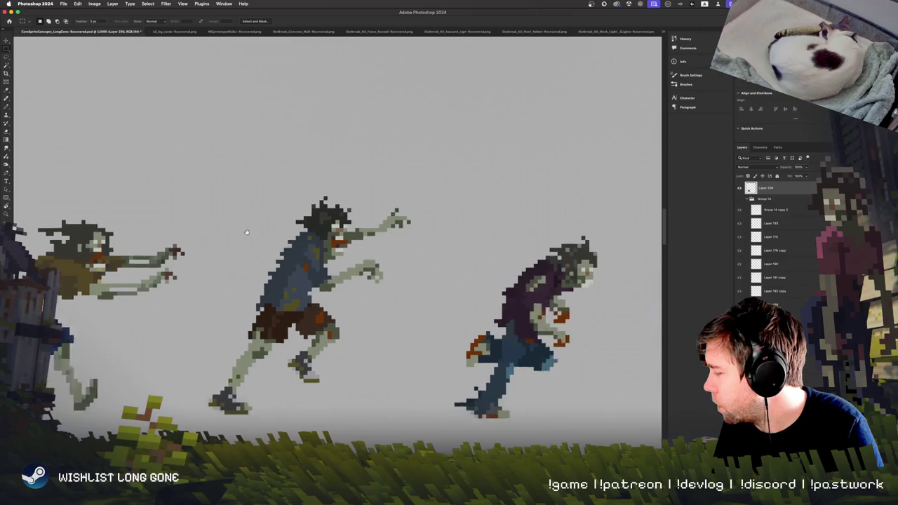
drag(358, 303, 424, 347)
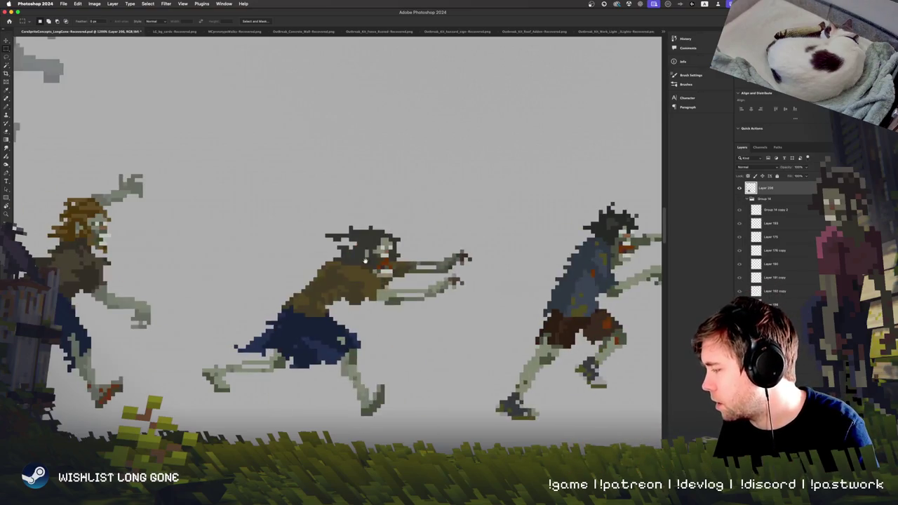
drag(401, 249, 472, 316)
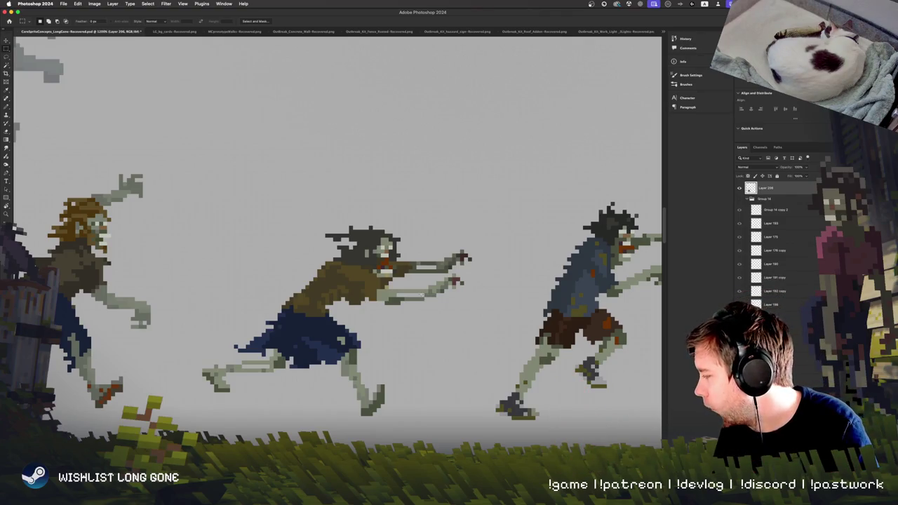
key(space)
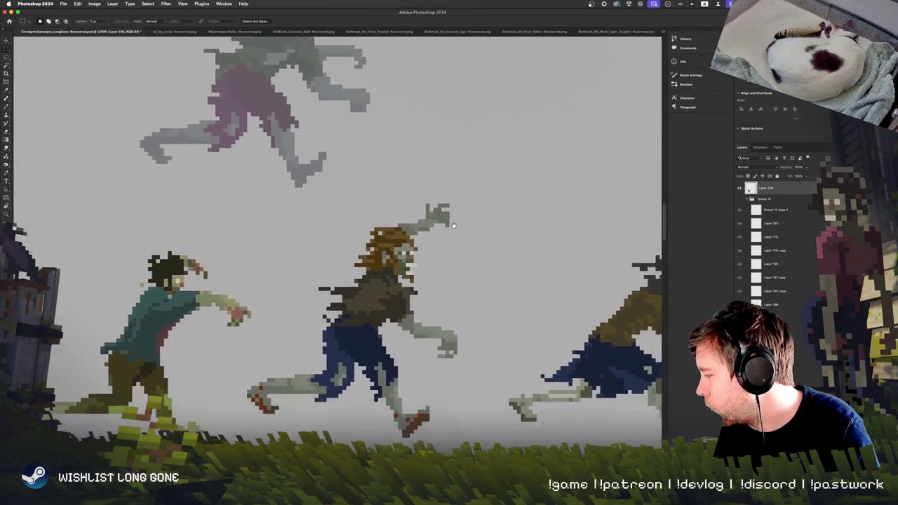
Paint grey pixels across the zombie's arm and waist, then undo them
key(b)
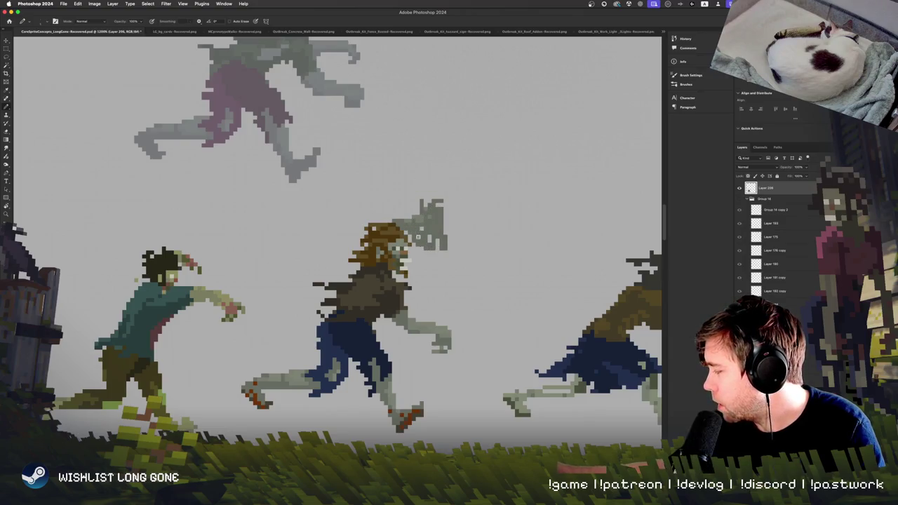
drag(435, 347, 378, 330)
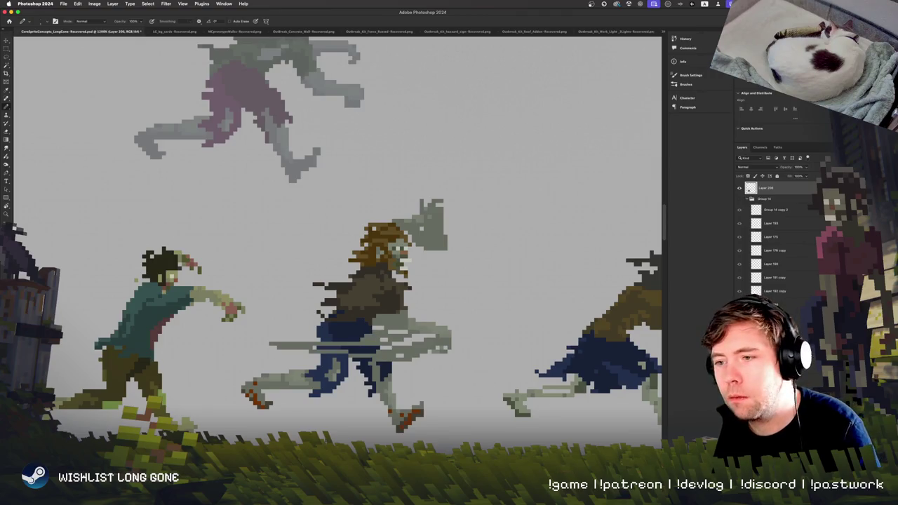
key(ctrl+z)
key(ctrl+z)
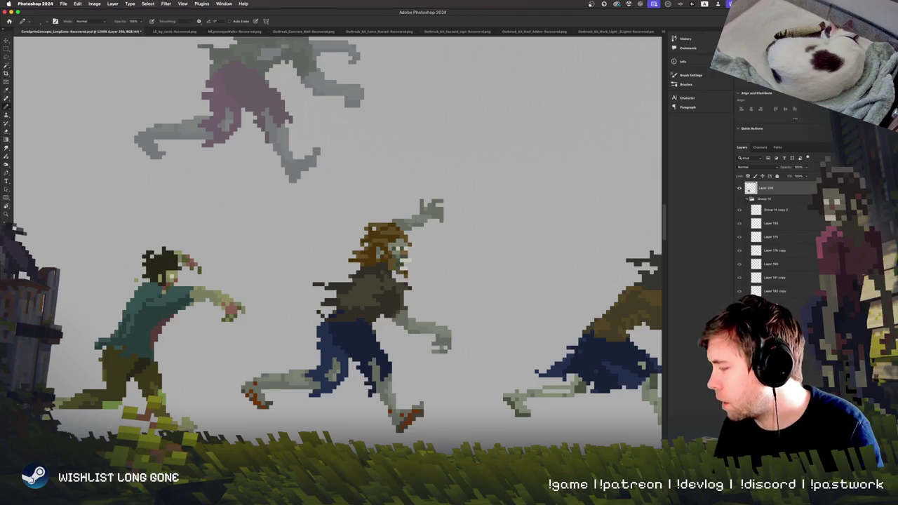
Play the zombie run animation and zoom out to the full row of sprites
key(space)
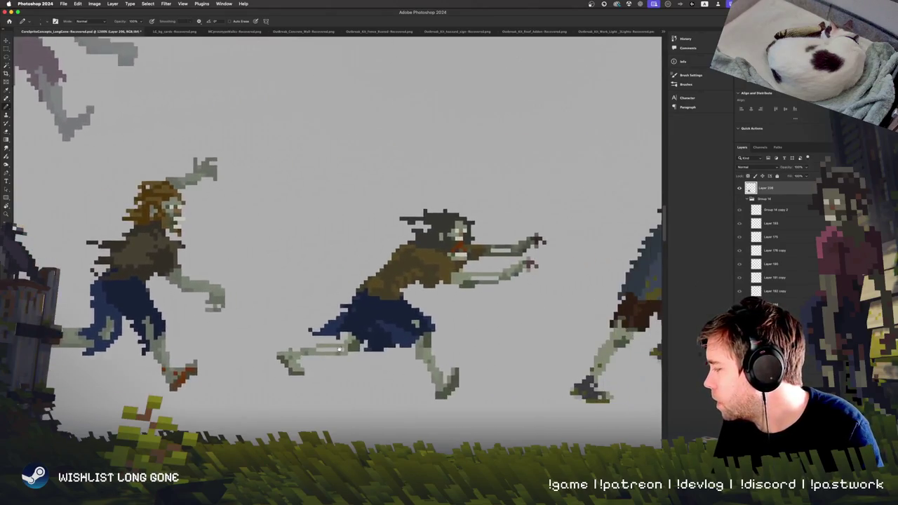
key(ctrl+minus)
key(ctrl+minus)
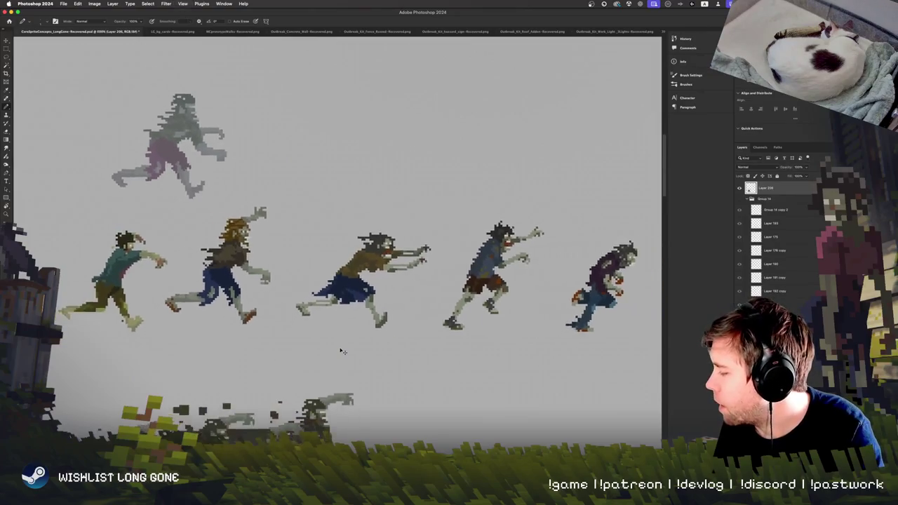
key(ctrl+minus)
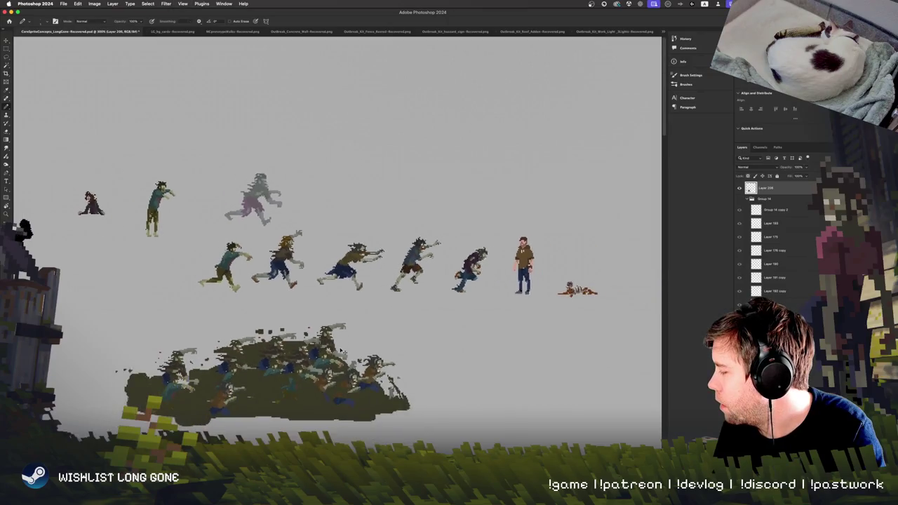
Zoom in on the brown-haired zombie and undo the stray dark pixels near its head
key(ctrl+plus)
key(ctrl+plus)
key(ctrl+plus)
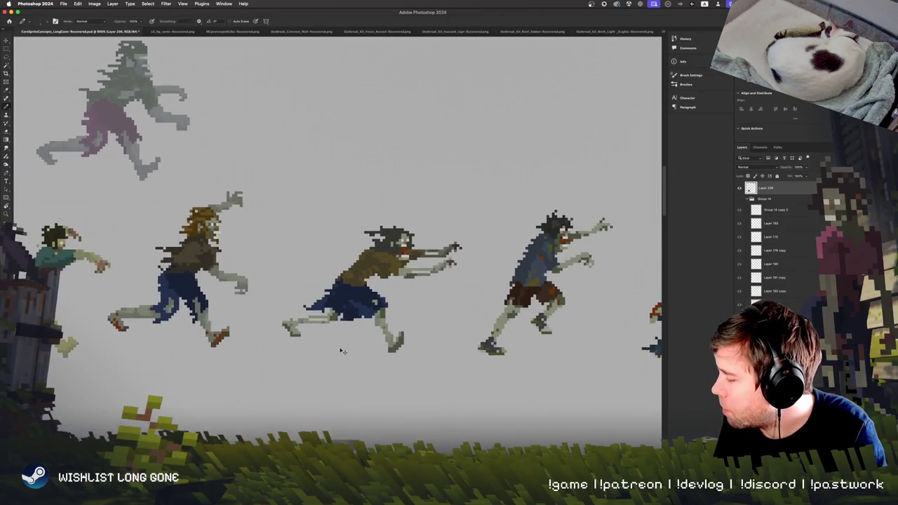
key(ctrl+plus)
key(ctrl+plus)
key(ctrl+plus)
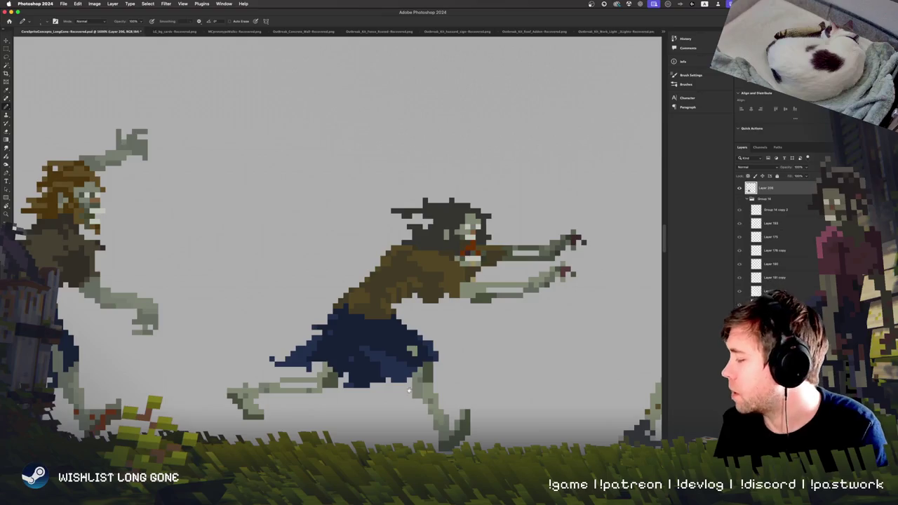
scroll(398, 392, down, 2)
scroll(399, 392, left, 2)
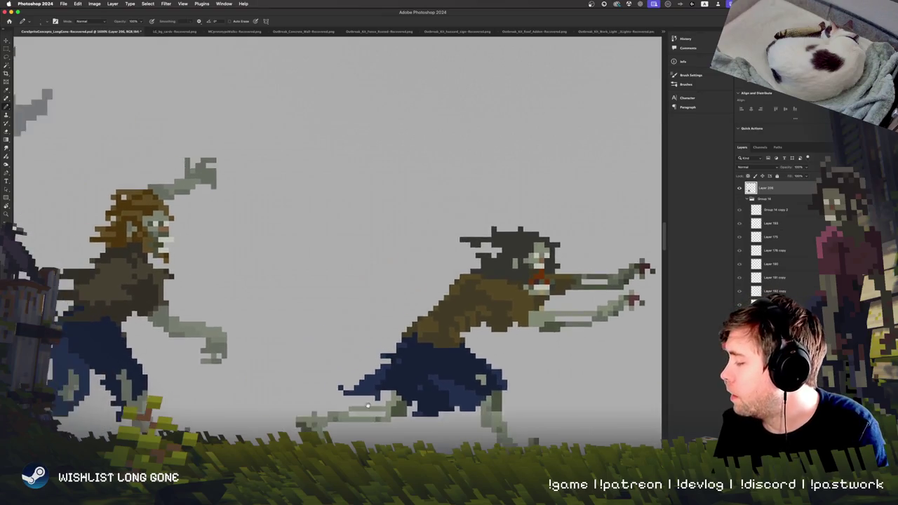
scroll(199, 324, up, 2)
scroll(199, 324, left, 3)
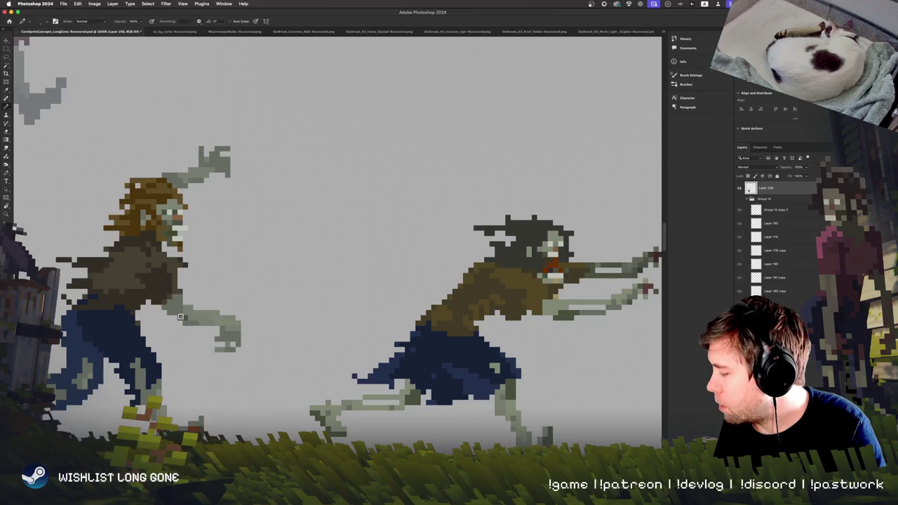
scroll(222, 343, up, 2)
scroll(239, 280, left, 2)
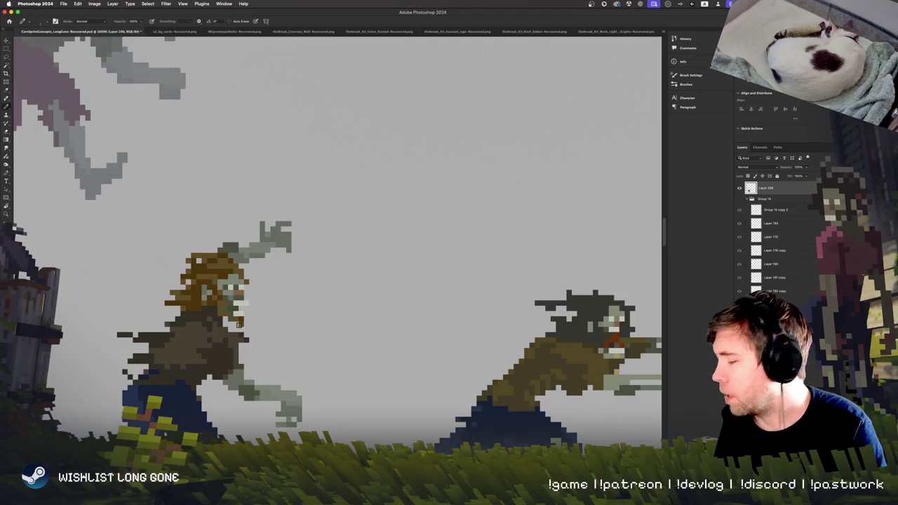
key(ctrl+z)
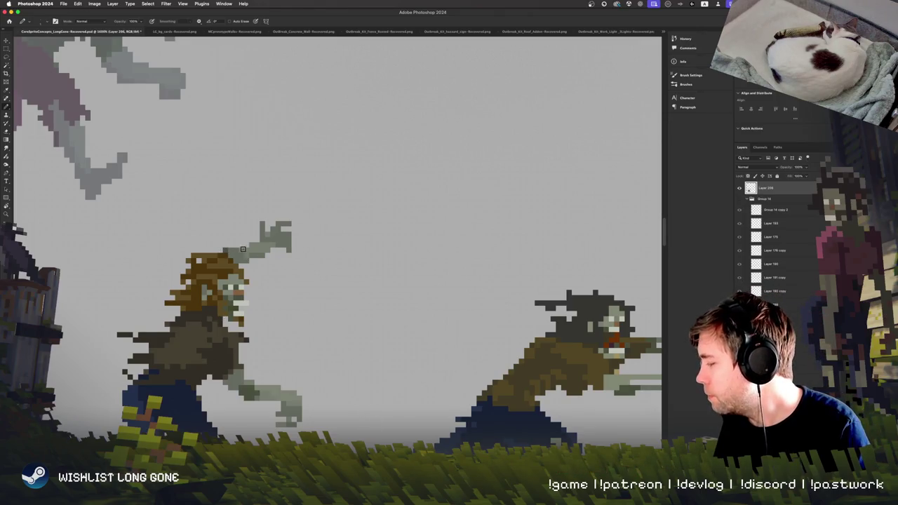
Undo the stray dark pixels on the zombie's leg, briefly toggling Eraser and Pencil
scroll(308, 382, down, 5)
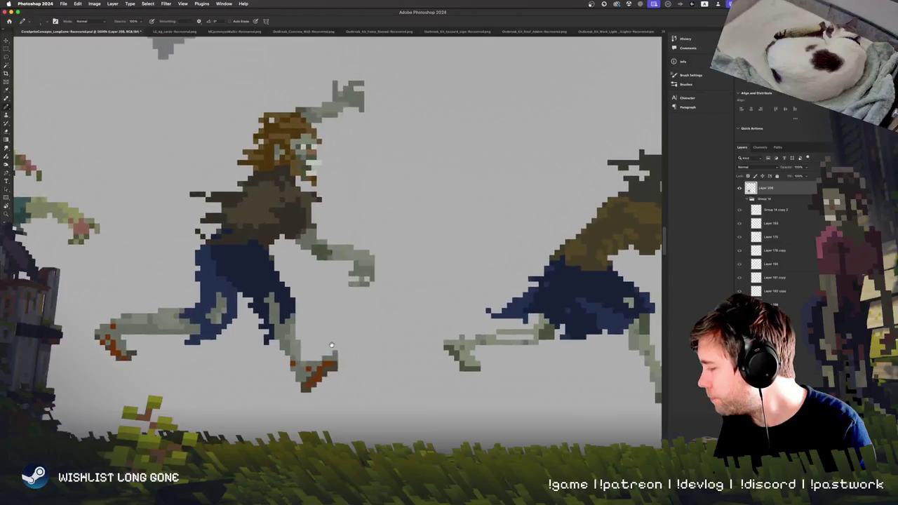
key(super+z)
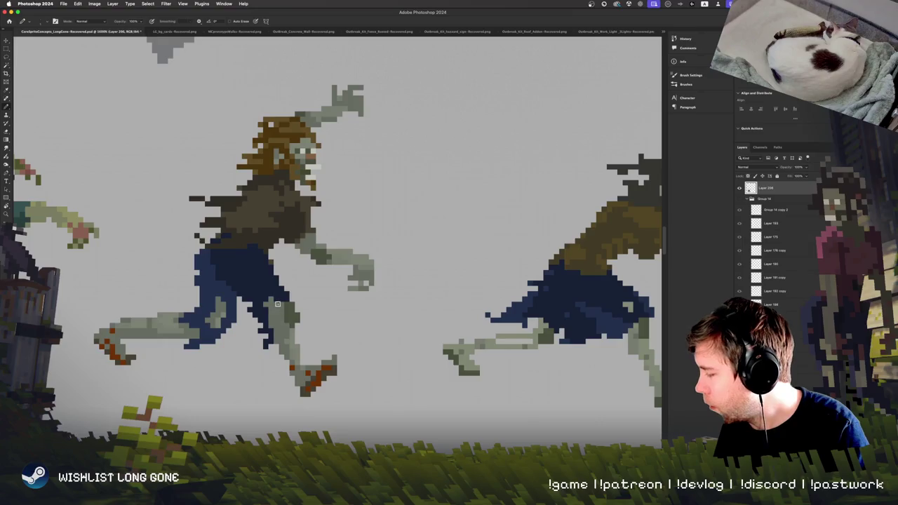
key(e)
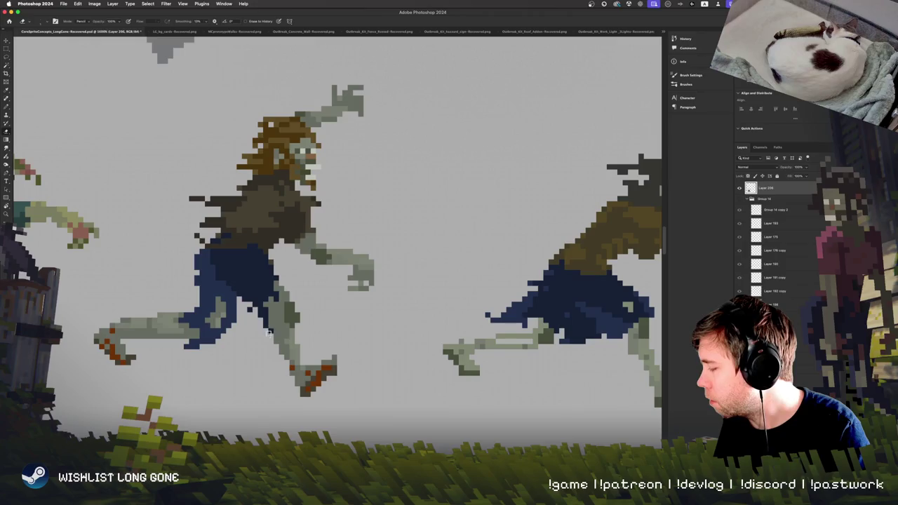
key(b)
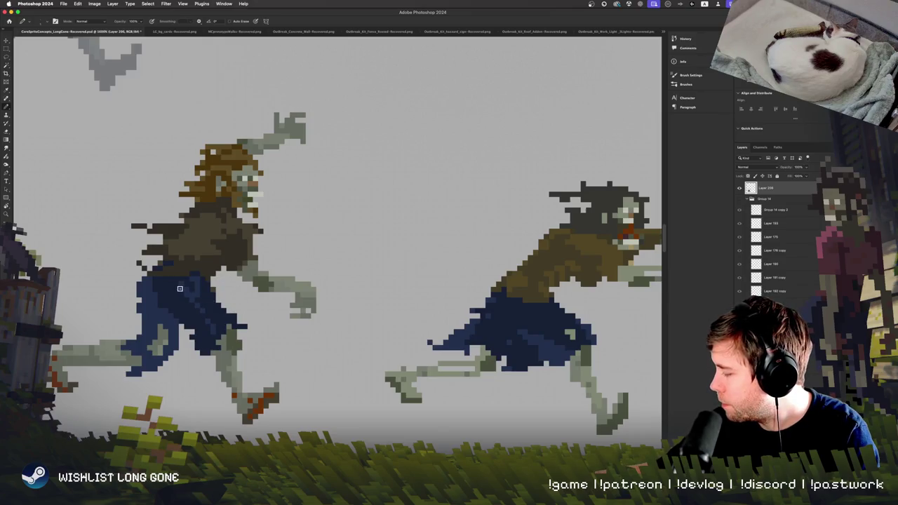
Pan back up over the zombie's head and pick the Rectangular Marquee tool
scroll(311, 300, down, 3)
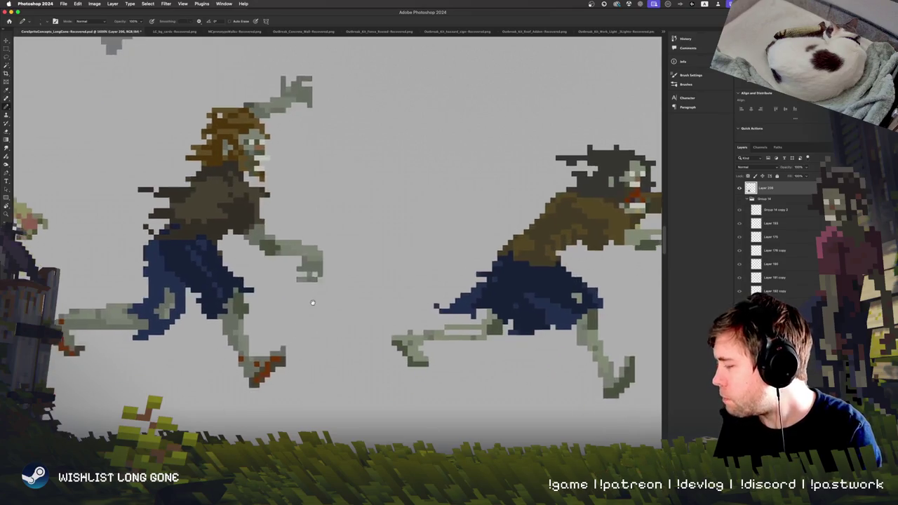
scroll(313, 302, down, 4)
scroll(316, 306, up, 3)
scroll(316, 306, up, 2)
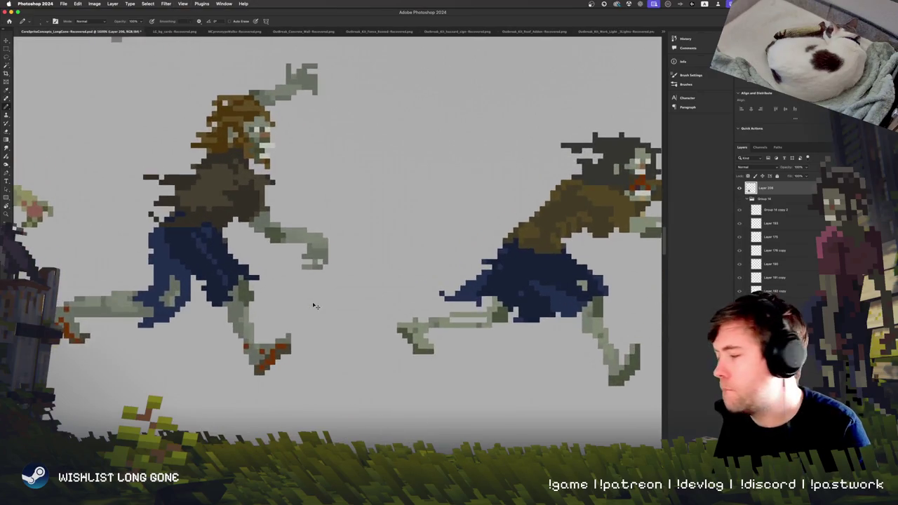
scroll(336, 358, up, 2)
scroll(364, 419, up, 2)
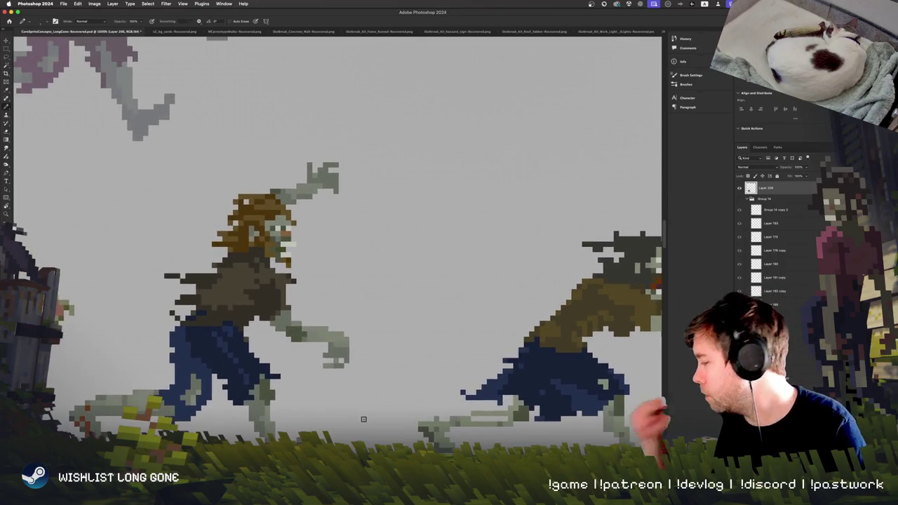
click(10, 46)
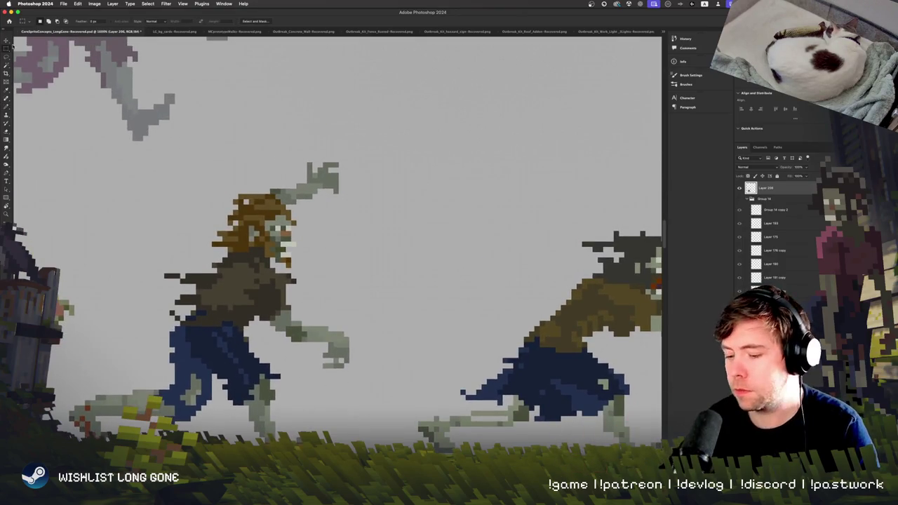
Select the jaw pixel block and nudge it one pixel down with the arrow keys
scroll(274, 251, up, 4)
drag(333, 327, 417, 411)
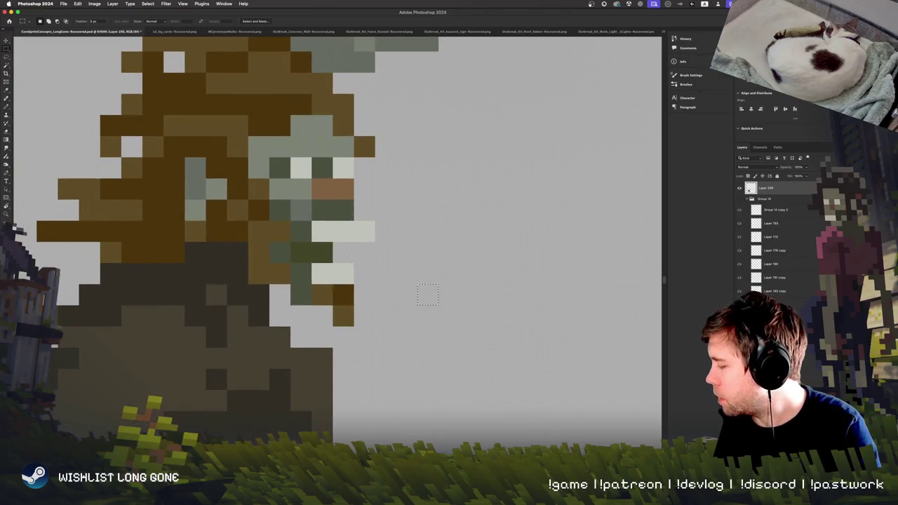
drag(269, 243, 375, 325)
click(7, 41)
key(Left)
key(Down)
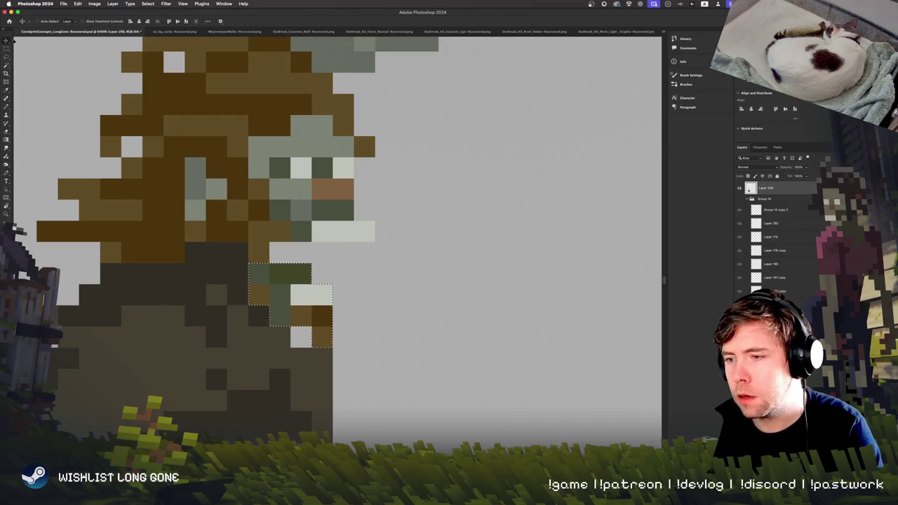
key(Up)
key(Right)
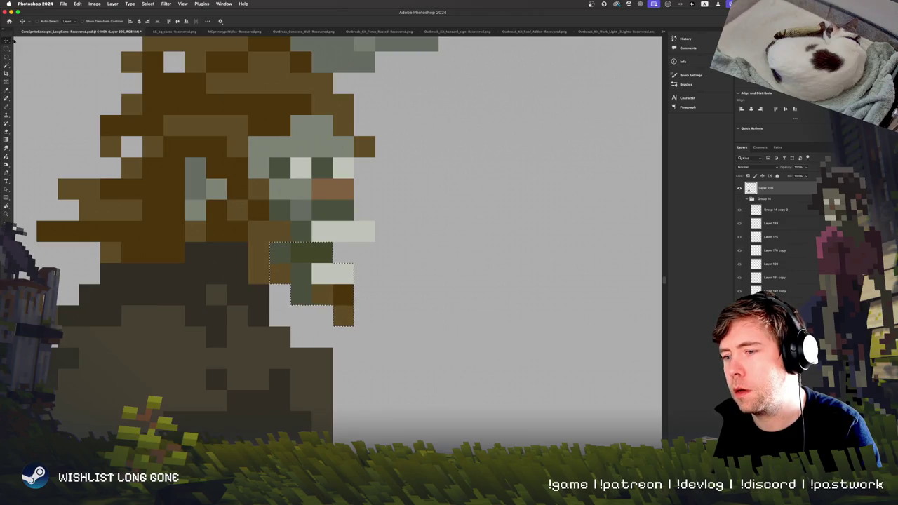
key(Right)
key(Down)
key(Left)
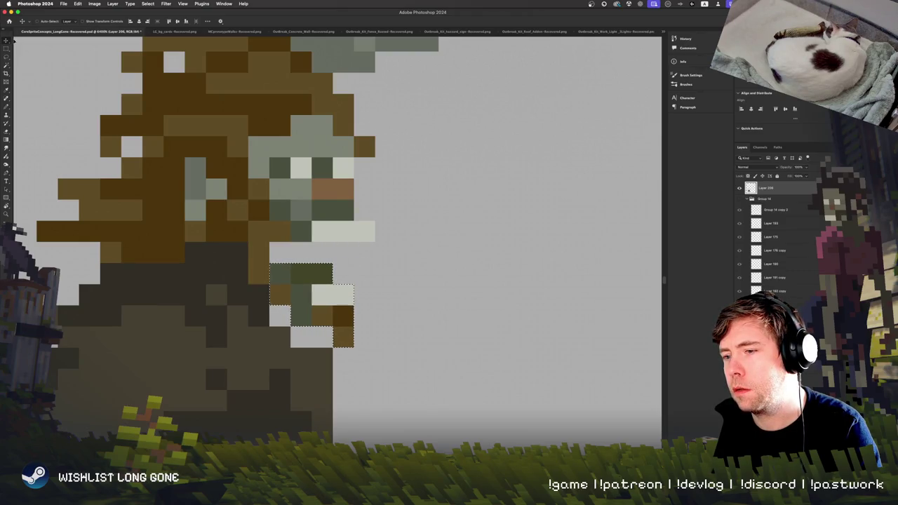
Deselect, check the area beside the jaw, return to Pencil and zoom out
key(m)
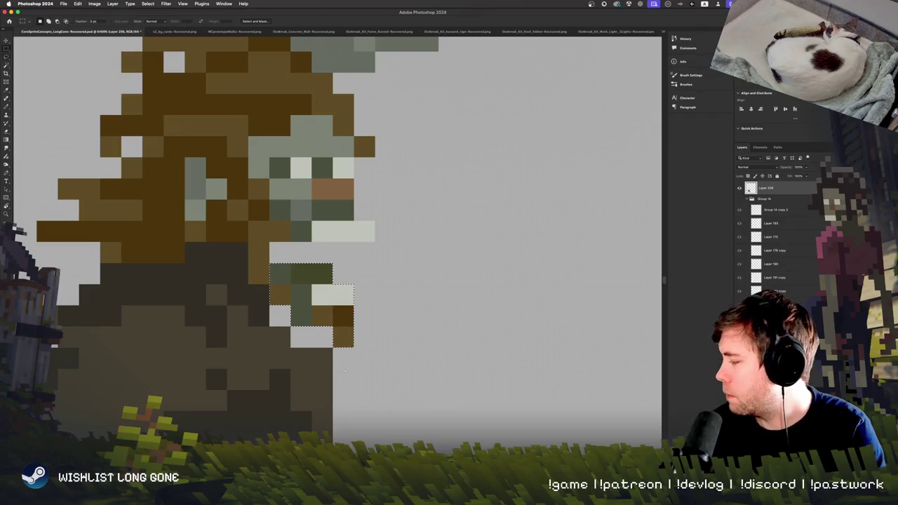
click(345, 370)
key(b)
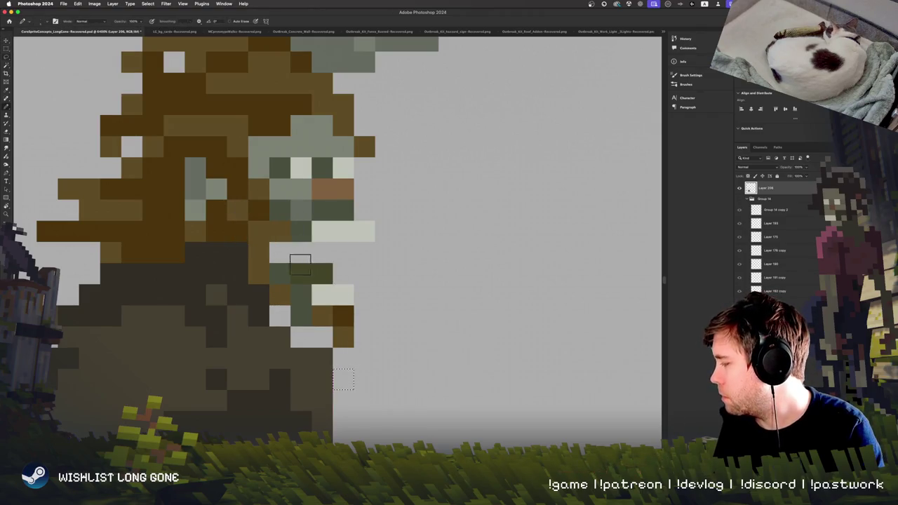
key(m)
drag(439, 243, 565, 327)
click(561, 351)
key(b)
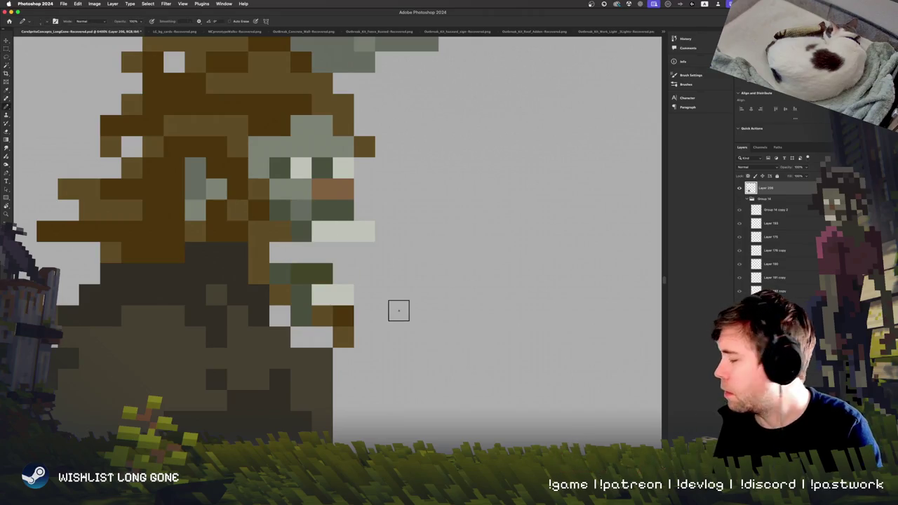
key(ctrl+minus)
key(ctrl+minus)
key(ctrl+minus)
key(ctrl+minus)
key(ctrl+minus)
Pan across the sprites and sample the zombie's hair colour and the left zombie's colour
scroll(401, 314, right, 3)
scroll(401, 314, right, 3)
scroll(401, 313, right, 3)
scroll(401, 314, right, 3)
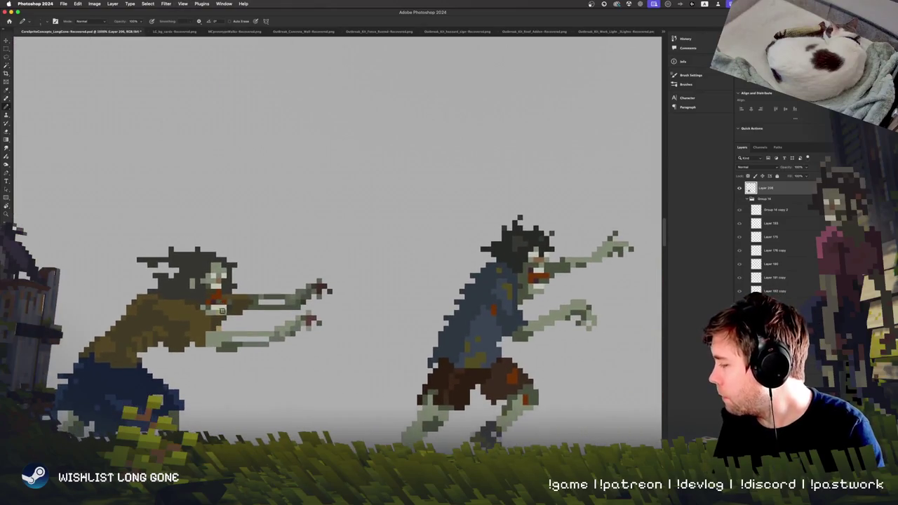
scroll(306, 262, right, 2)
scroll(306, 262, right, 5)
scroll(306, 262, right, 1)
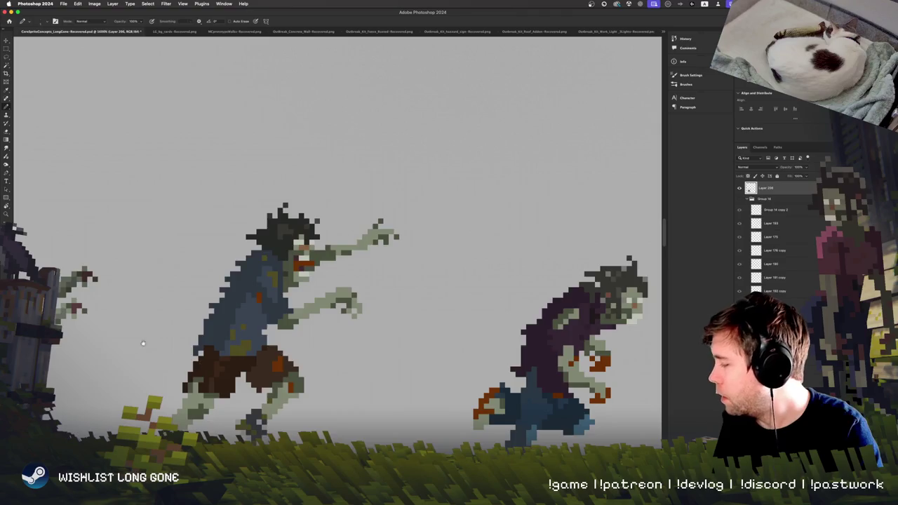
scroll(210, 343, left, 3)
scroll(367, 316, up, 3)
scroll(312, 341, up, 2)
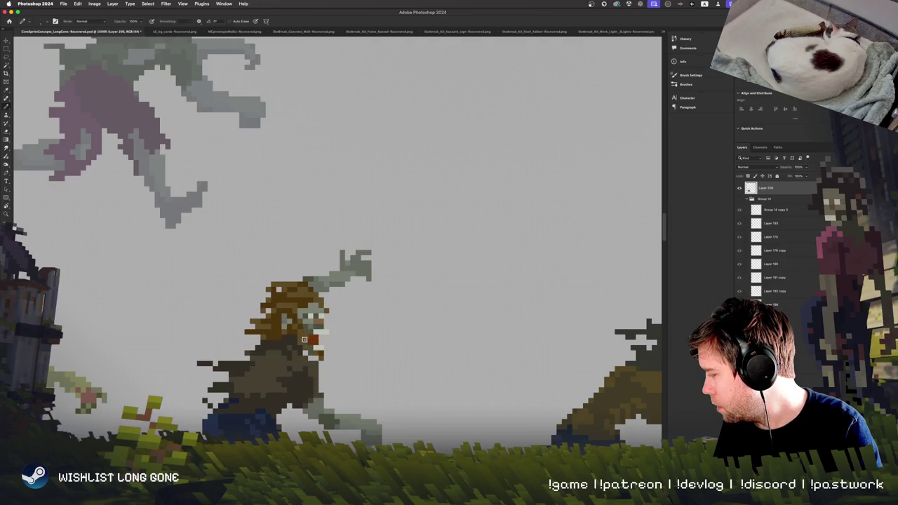
alt+click(296, 292)
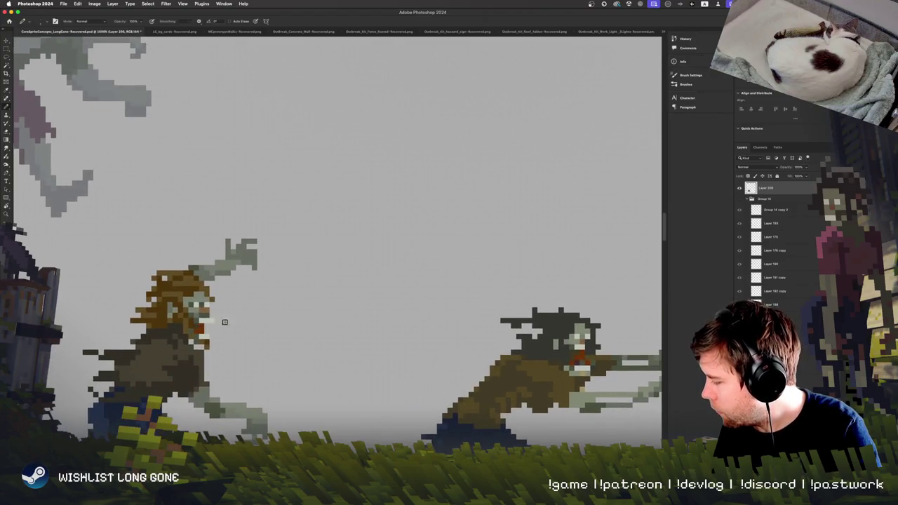
alt+click(277, 355)
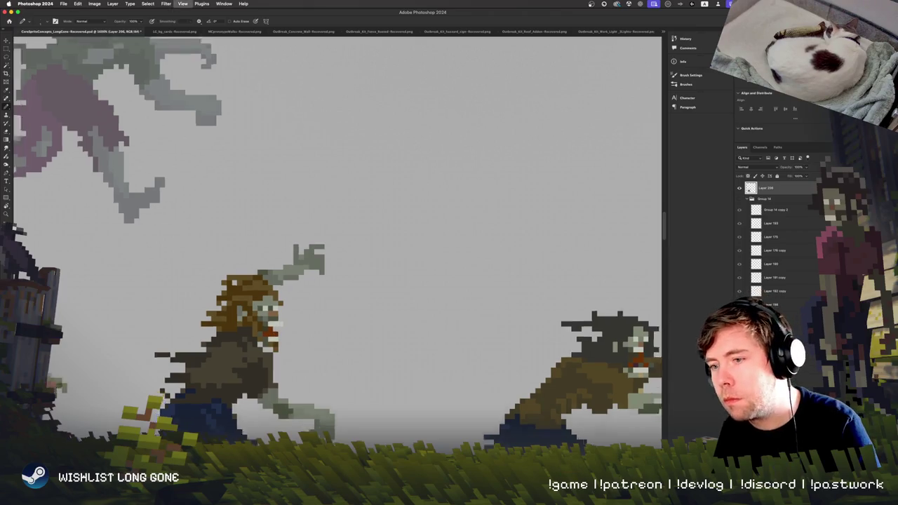
Sketch an arrow beside the brown-haired zombie, then undo its arrowhead and shaft
scroll(374, 356, up, 3)
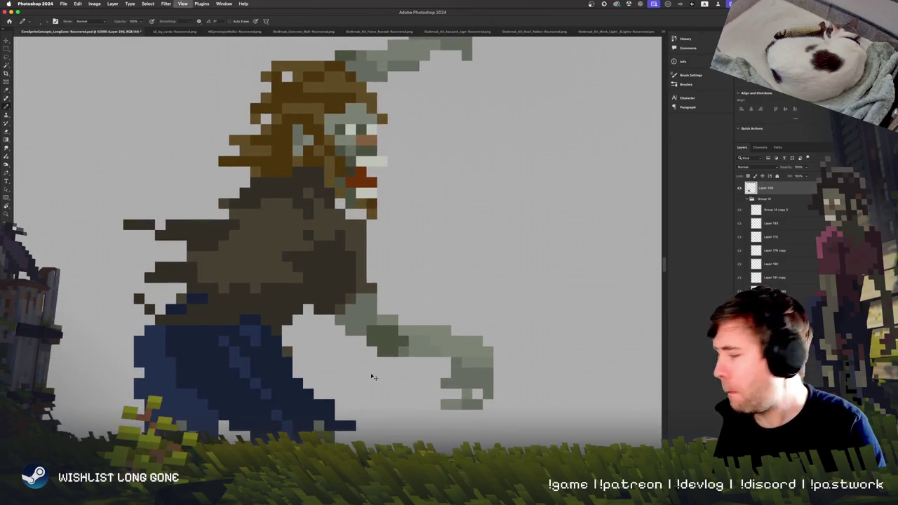
key(super+minus)
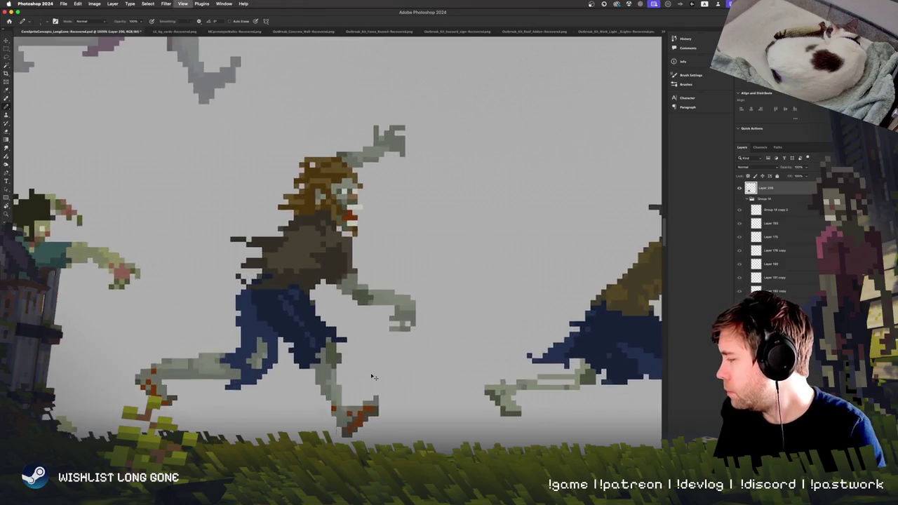
key(super+equal)
key(super+equal)
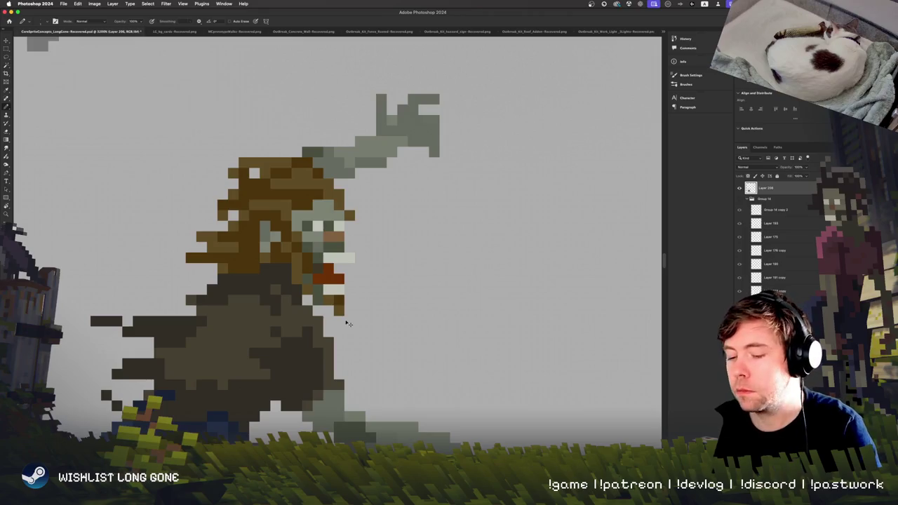
scroll(348, 323, down, 5)
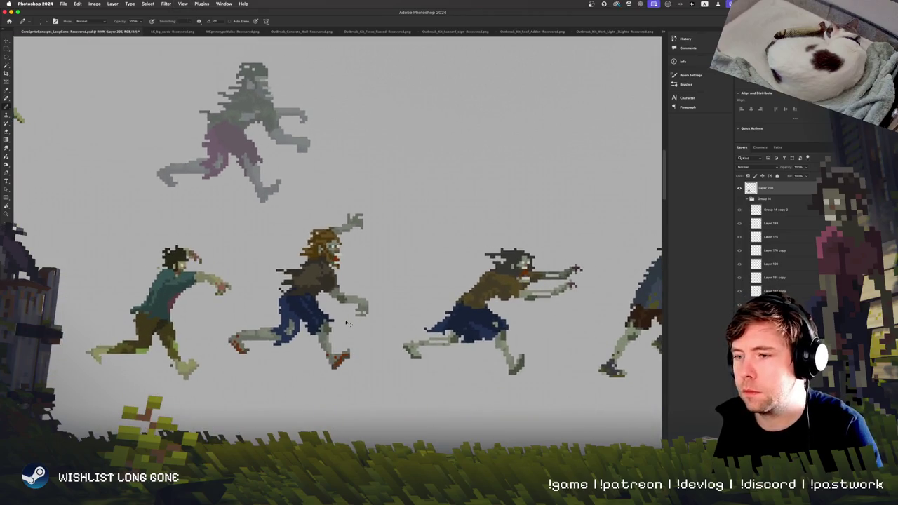
scroll(349, 324, up, 2)
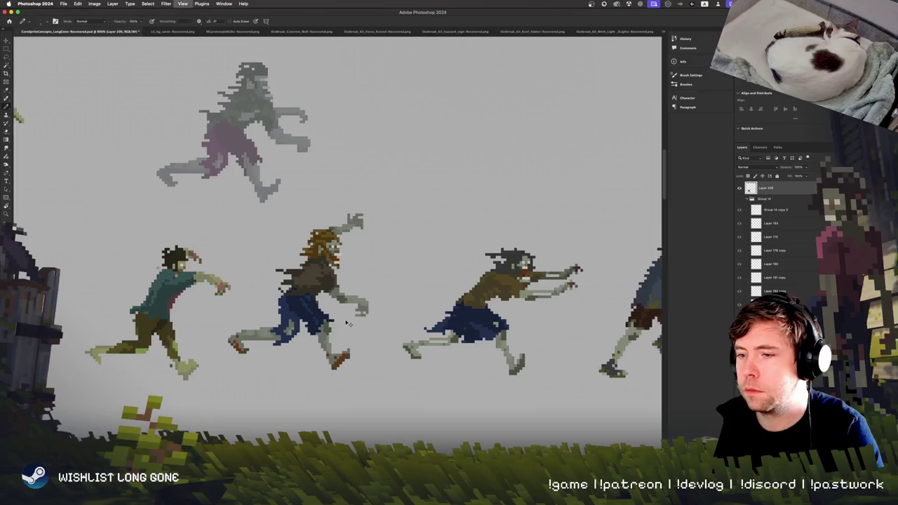
drag(273, 279, 393, 303)
drag(397, 308, 377, 318)
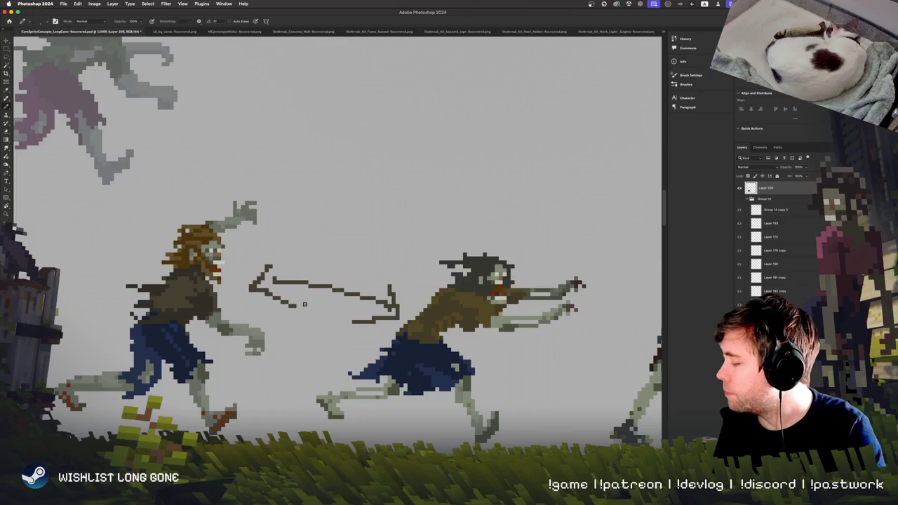
key(ctrl+z)
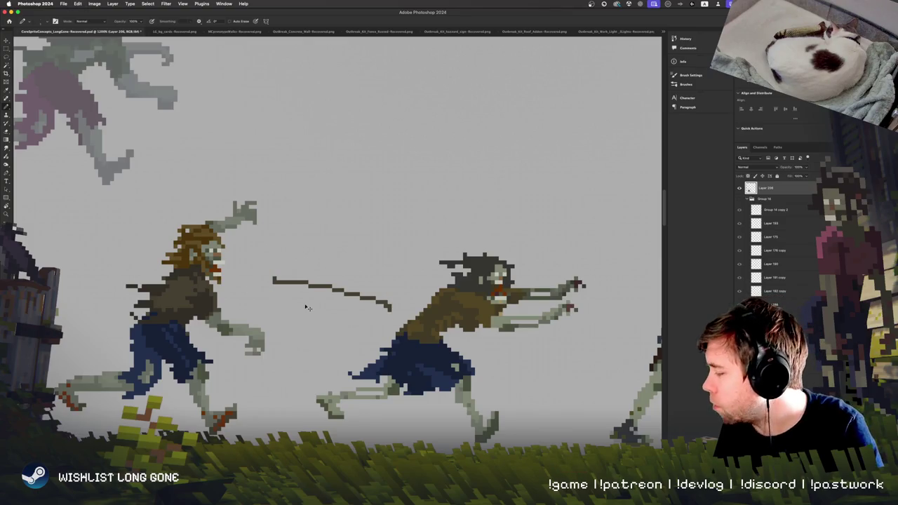
key(ctrl+z)
click(7, 63)
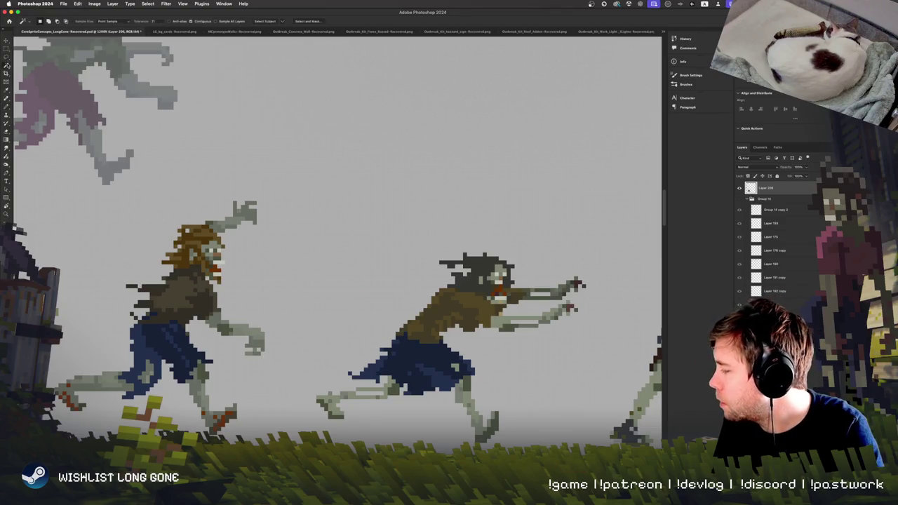
Magic-wand the long-haired zombie's brown shirt and bring up Hue/Saturation
click(180, 294)
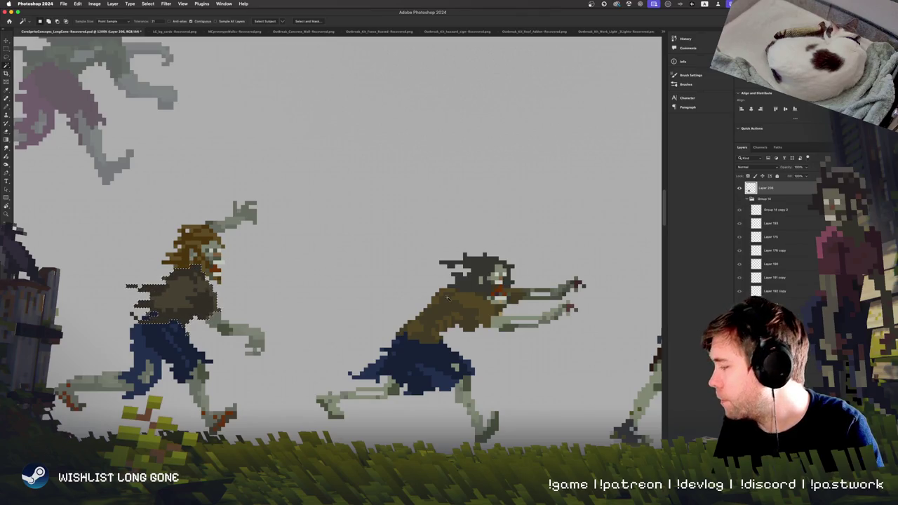
key(ctrl+h)
key(ctrl+b)
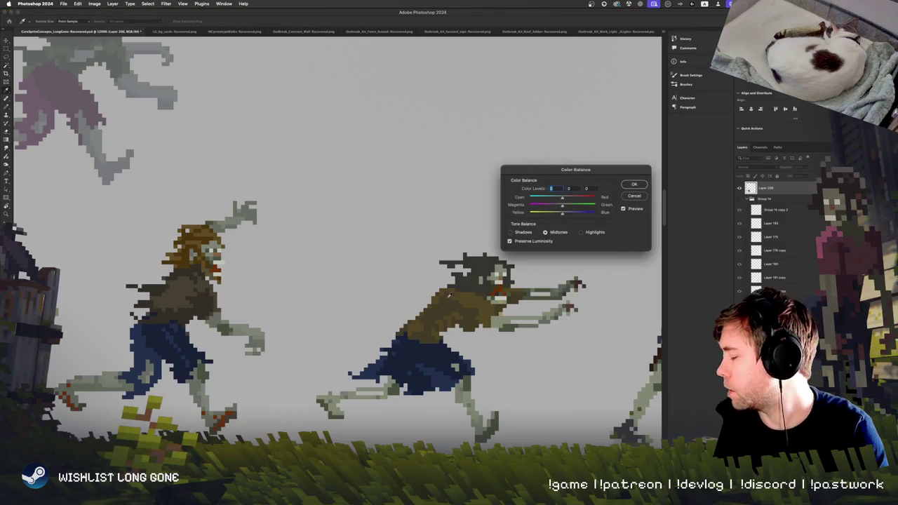
key(Escape)
key(ctrl+u)
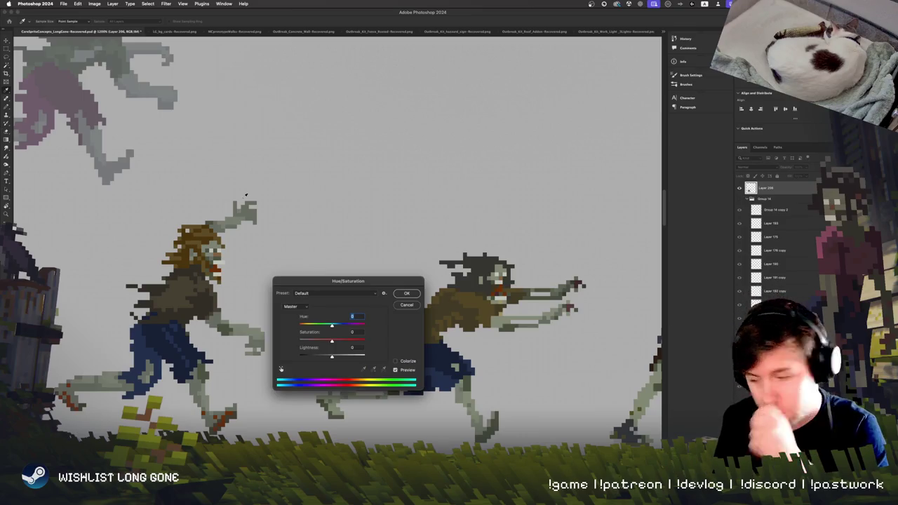
drag(363, 288, 435, 68)
Enable Colorize and tune the hue to a dark maroon red, then apply
mouse_move(404, 103)
mouse_down()
mouse_move(379, 105)
mouse_move(416, 122)
mouse_up()
key(ctrl+minus)
key(ctrl+minus)
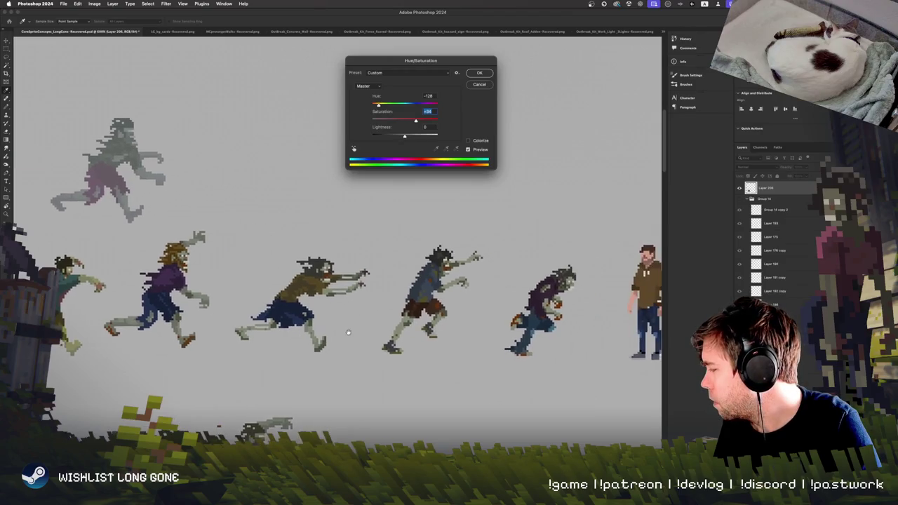
mouse_move(384, 105)
mouse_down()
mouse_move(437, 104)
mouse_move(431, 122)
mouse_move(408, 137)
mouse_up()
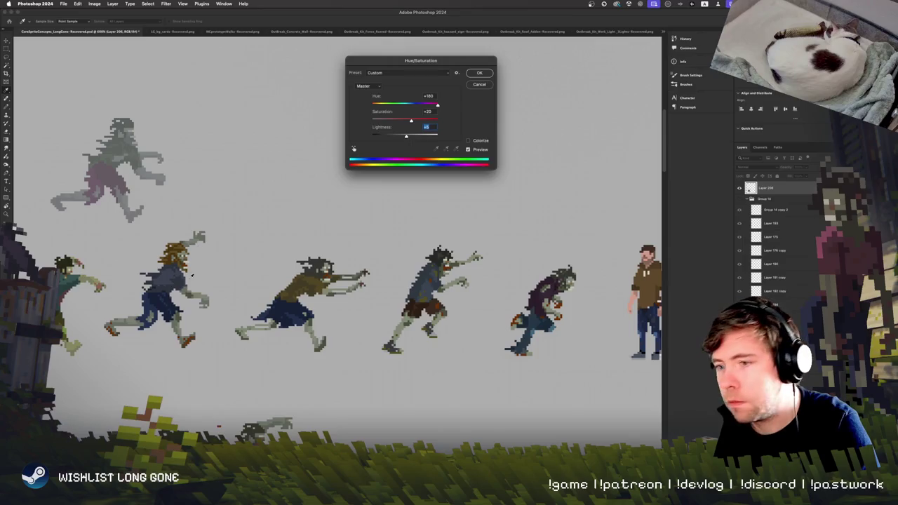
scroll(329, 281, left, 3)
scroll(330, 281, up, 1)
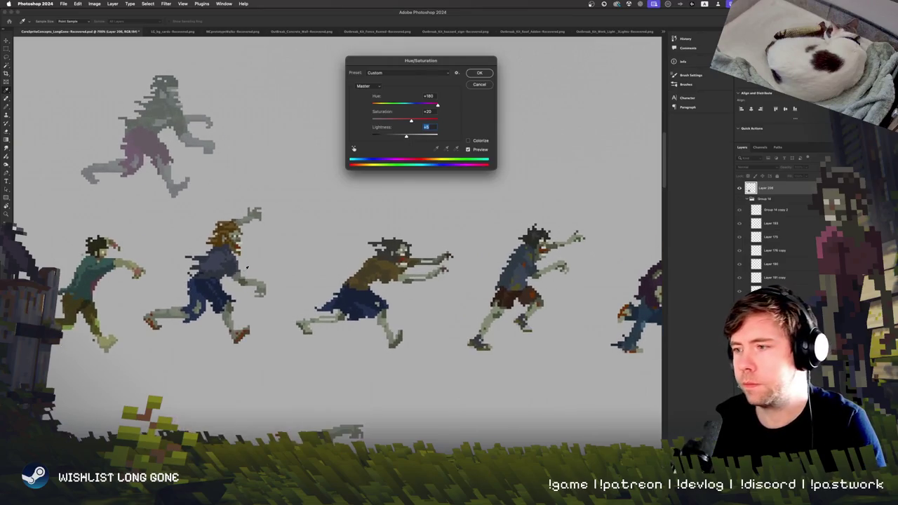
click(475, 142)
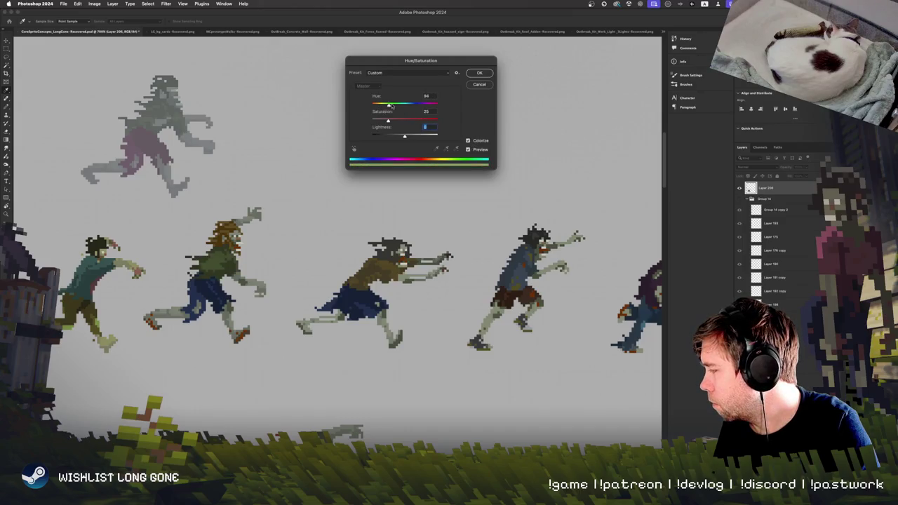
mouse_move(405, 105)
mouse_down()
mouse_move(421, 106)
mouse_move(395, 137)
mouse_move(391, 122)
mouse_up()
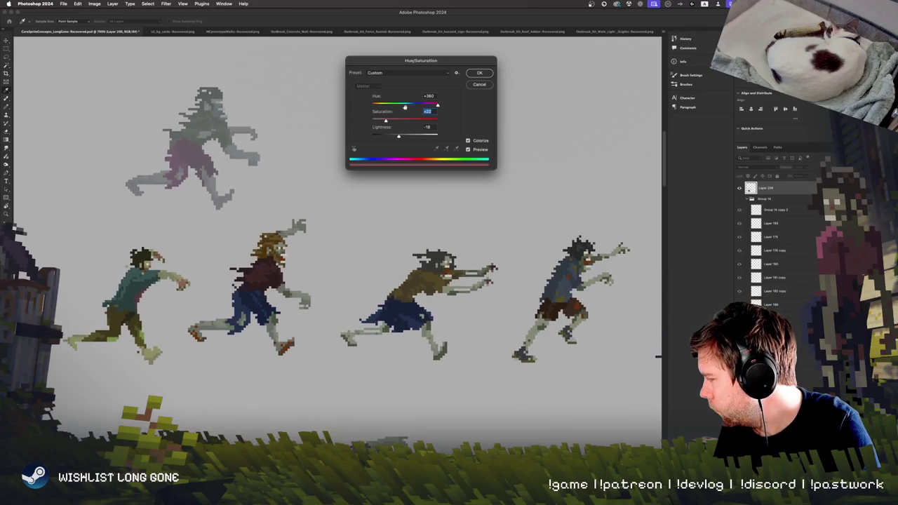
click(480, 73)
scroll(305, 295, up, 1)
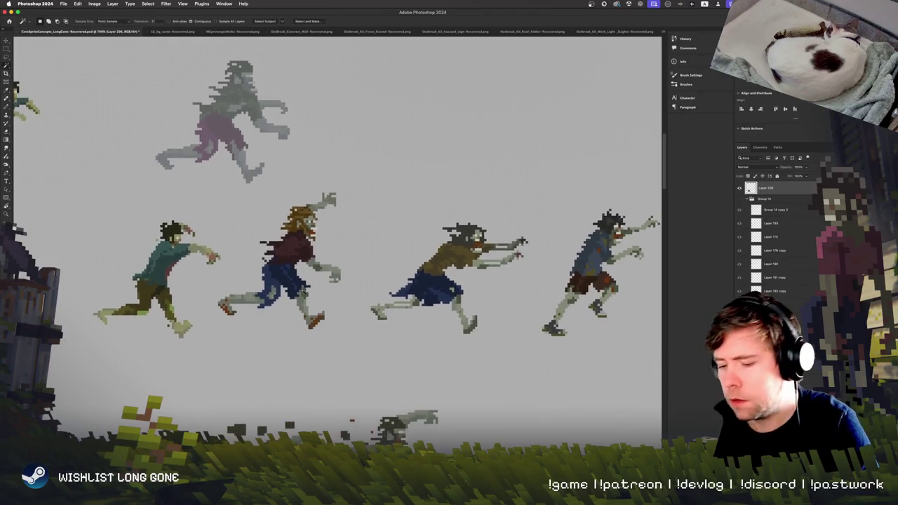
Shift the selected pants' hue toward teal and desaturate them in Hue/Saturation
scroll(330, 270, up, 1)
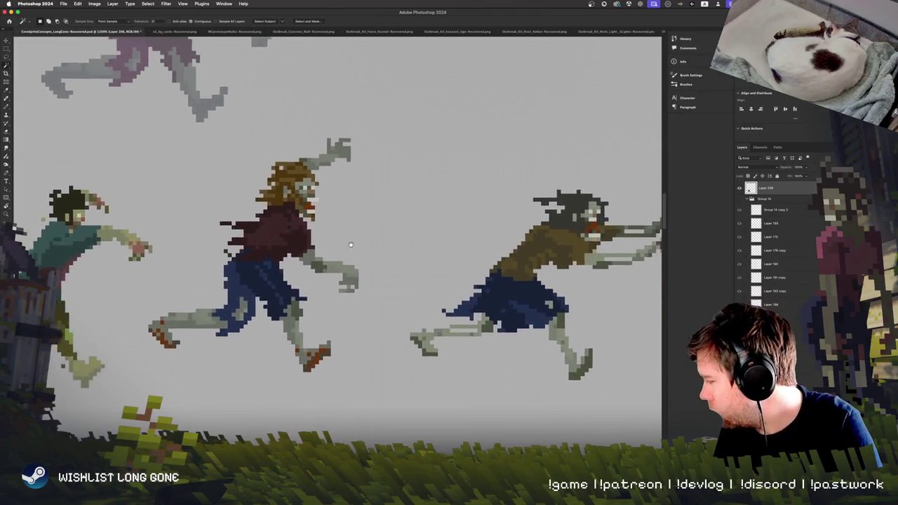
scroll(337, 262, up, 1)
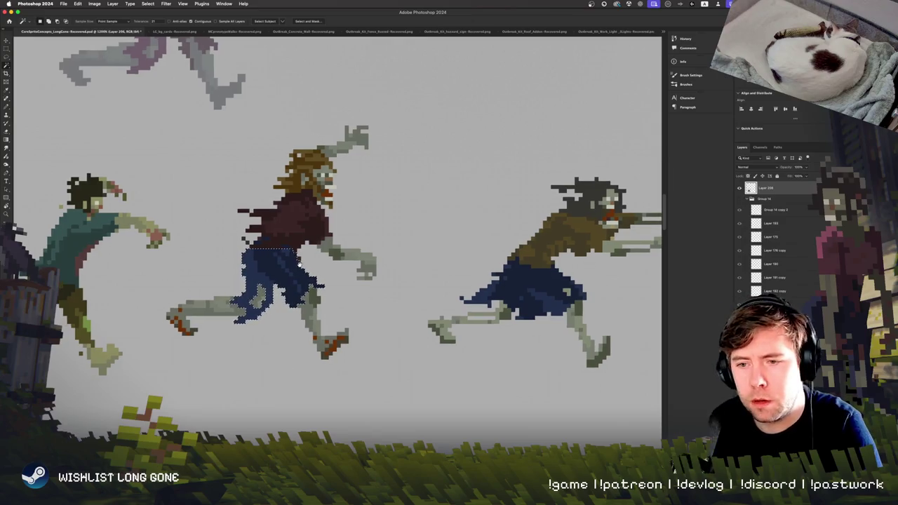
key(ctrl+u)
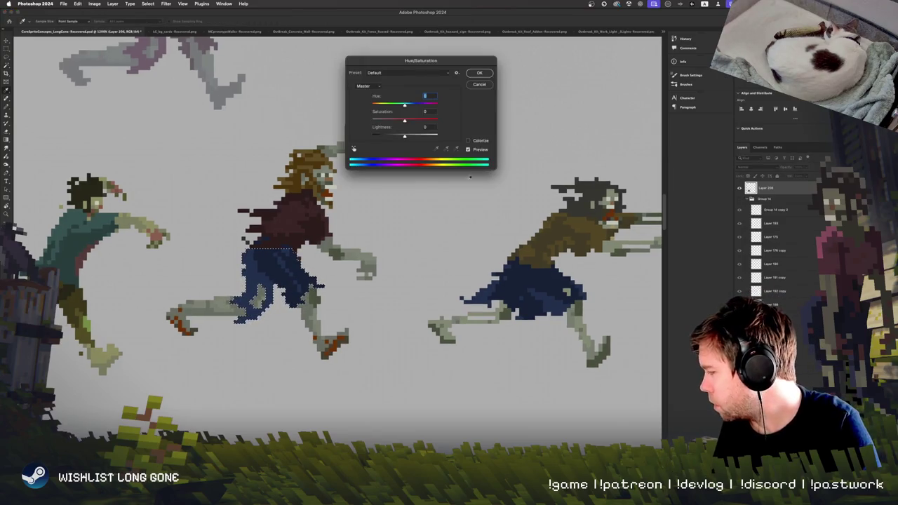
drag(404, 104, 440, 104)
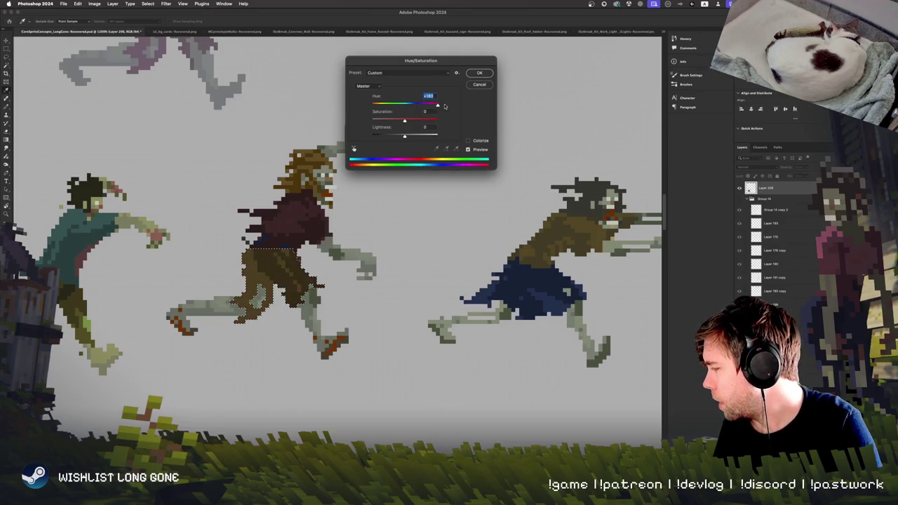
mouse_move(444, 106)
mouse_down()
mouse_move(393, 106)
mouse_move(401, 107)
mouse_up()
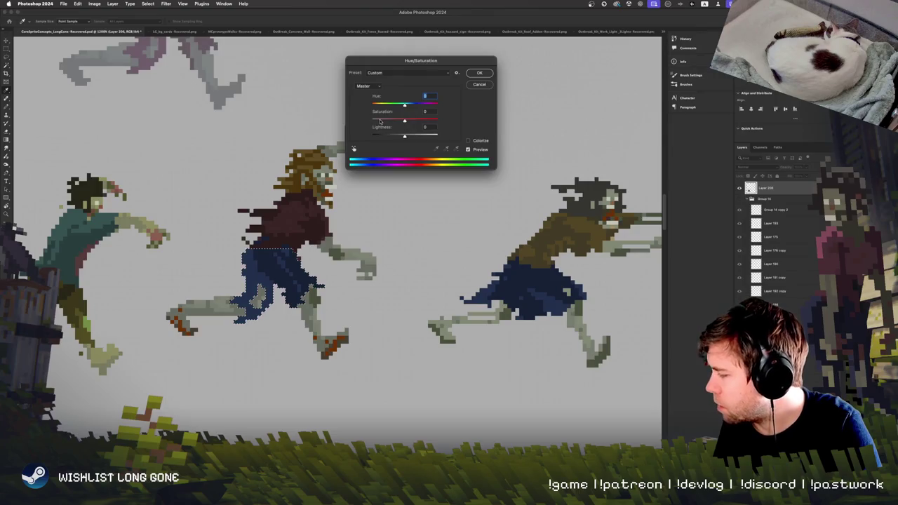
drag(393, 121, 382, 122)
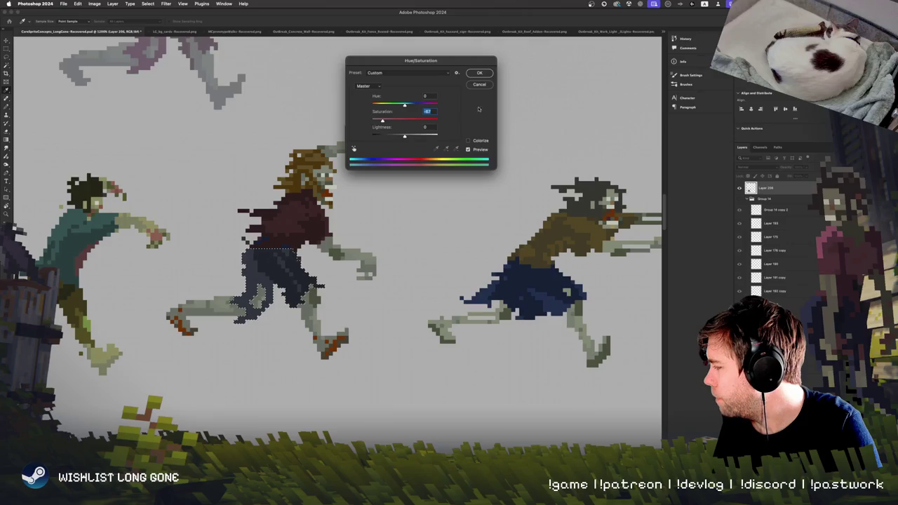
click(480, 74)
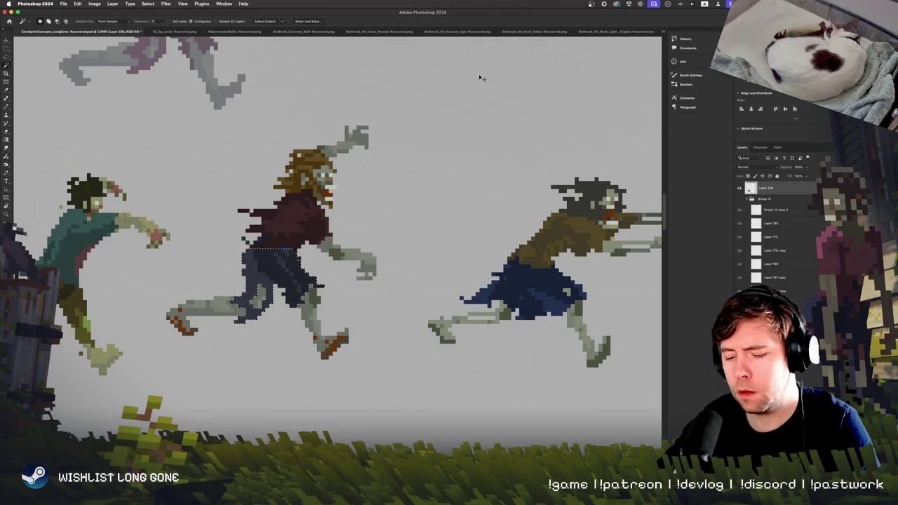
Push the pants' Color Balance toward green and apply it
key(ctrl+b)
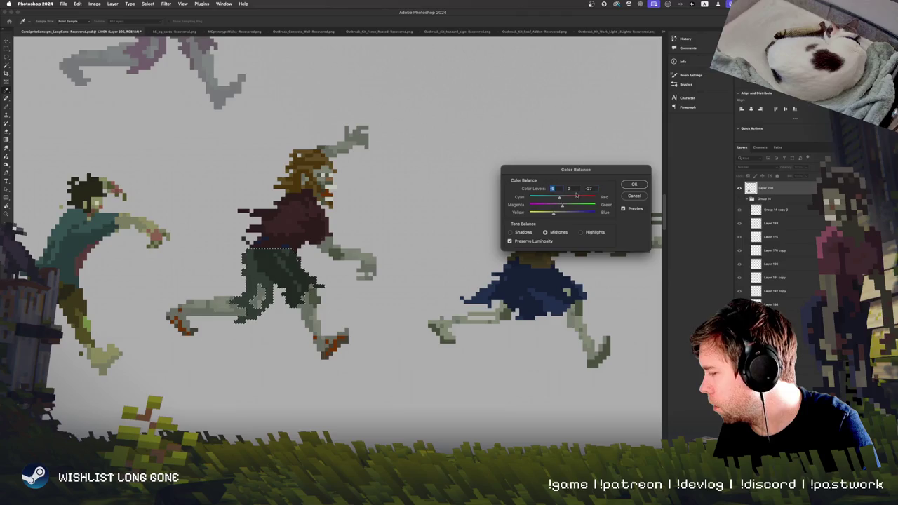
click(632, 185)
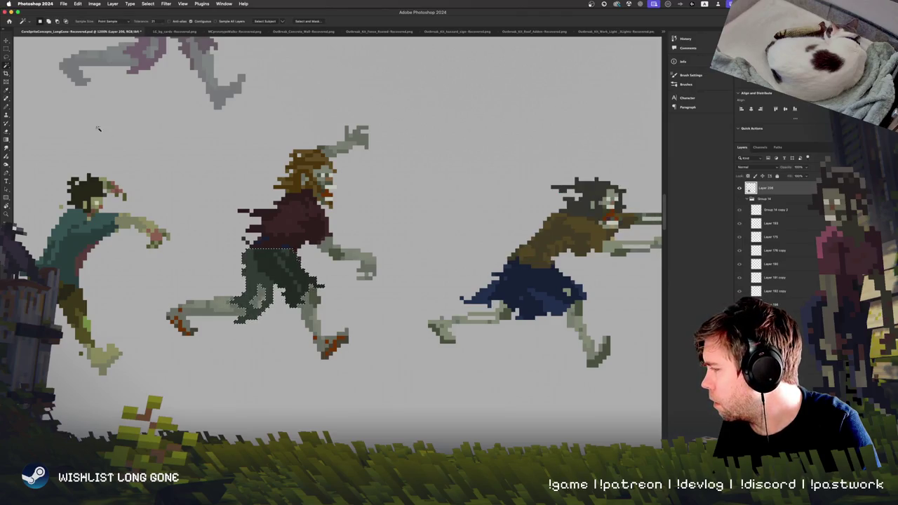
click(7, 48)
scroll(389, 242, down, 1)
scroll(389, 243, left, 1)
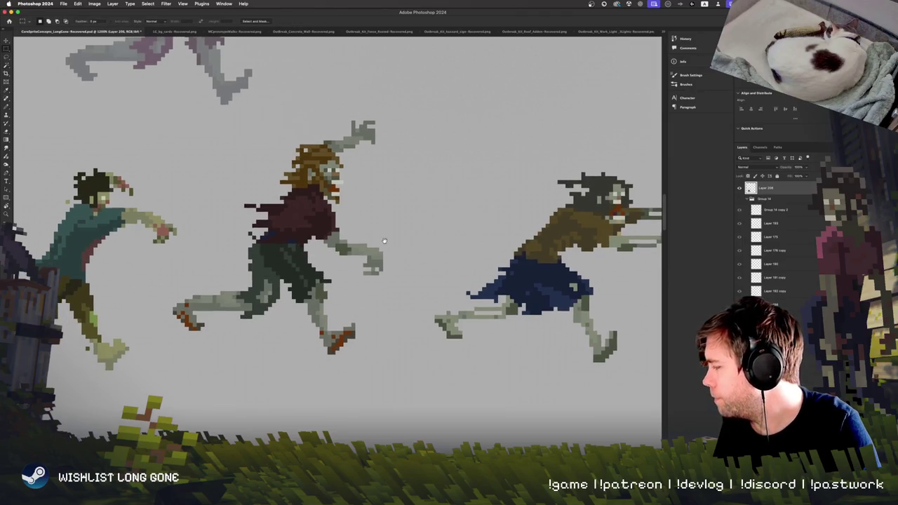
Zoom out, pan the middle zombies into view, zoom in on the long-haired one, and choose Pencil
key(ctrl+minus)
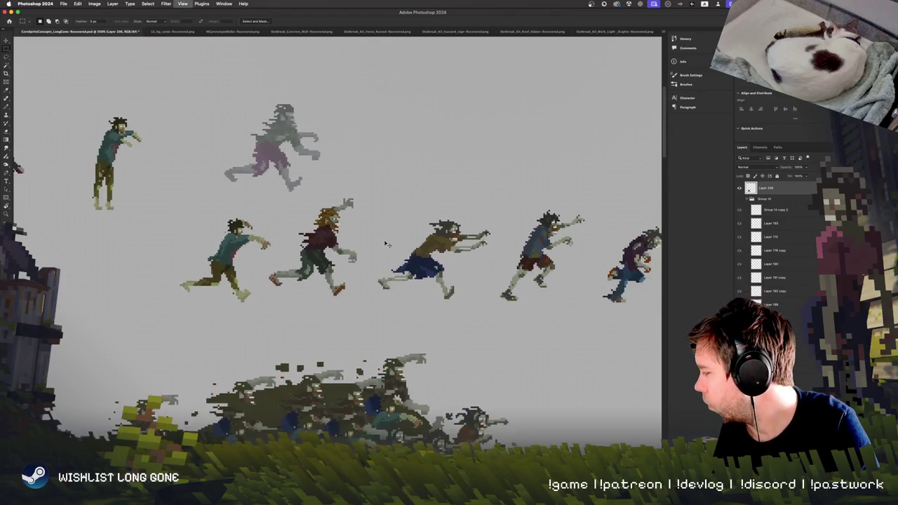
scroll(309, 256, up, 5)
scroll(310, 256, down, 3)
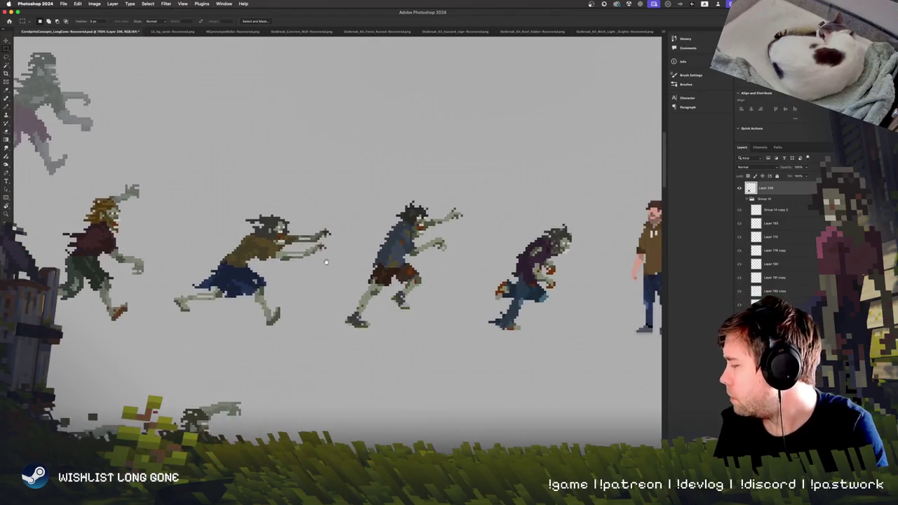
scroll(360, 279, up, 3)
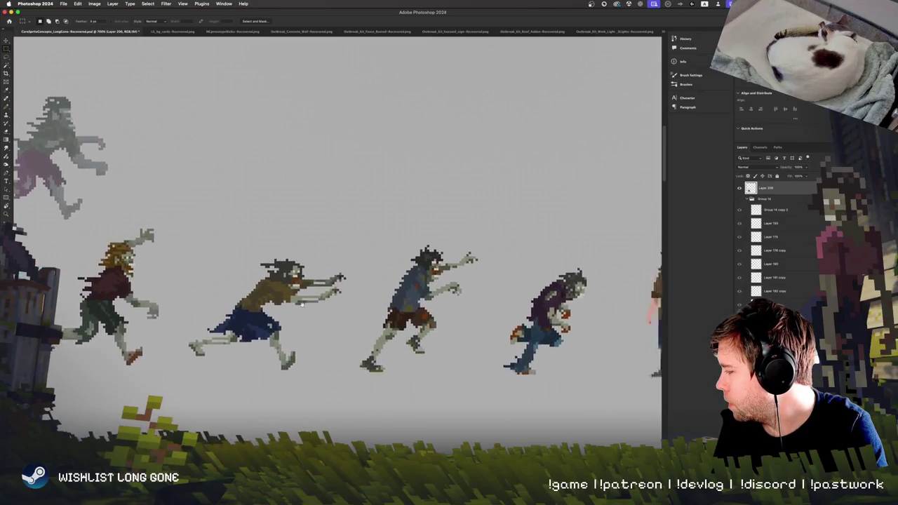
drag(360, 278, 441, 349)
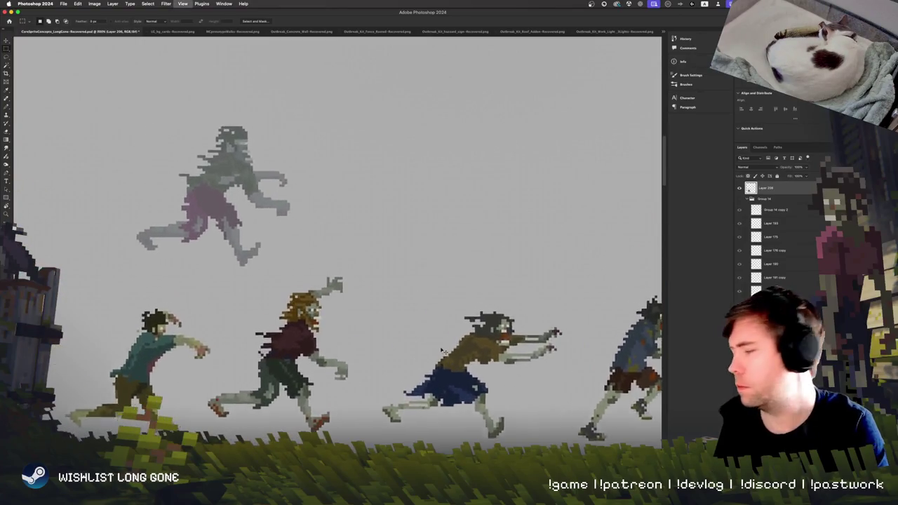
key(super+plus)
key(super+plus)
key(super+plus)
scroll(335, 302, down, 3)
scroll(350, 288, down, 4)
scroll(380, 269, left, 2)
key(b)
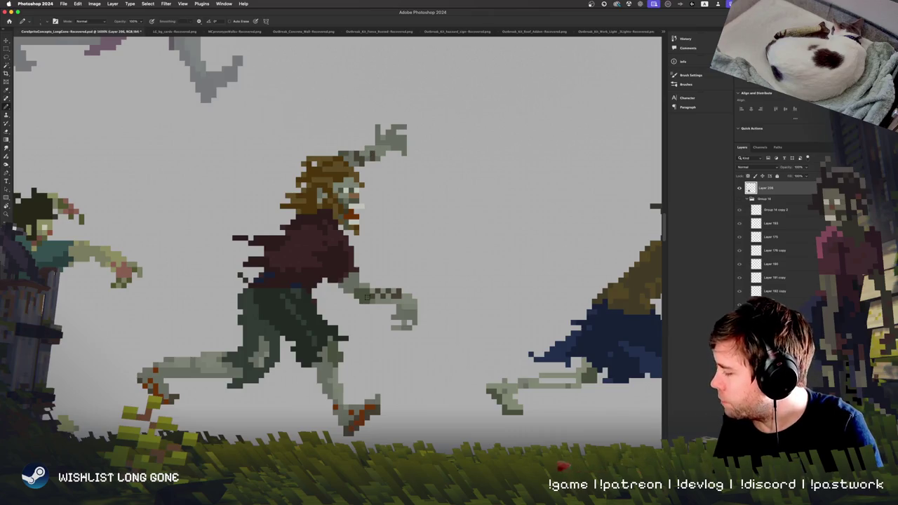
alt+click(352, 221)
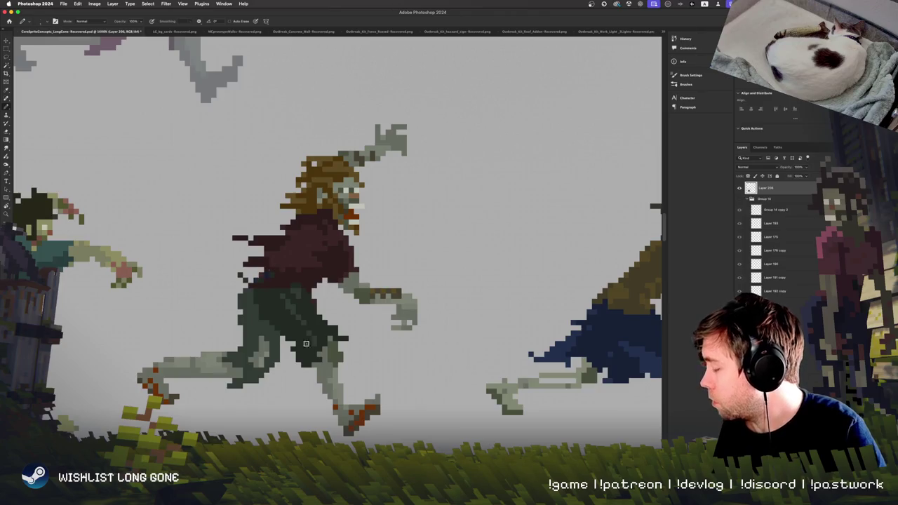
key(space)
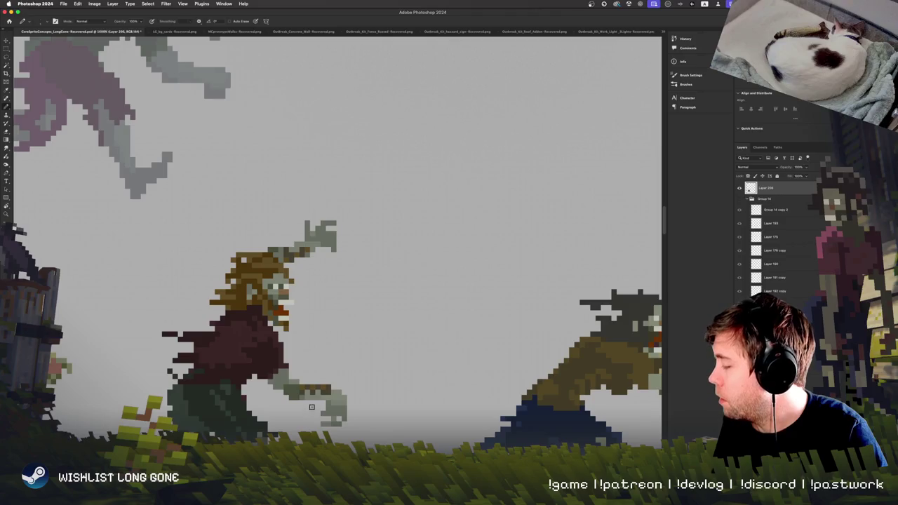
key(super+minus)
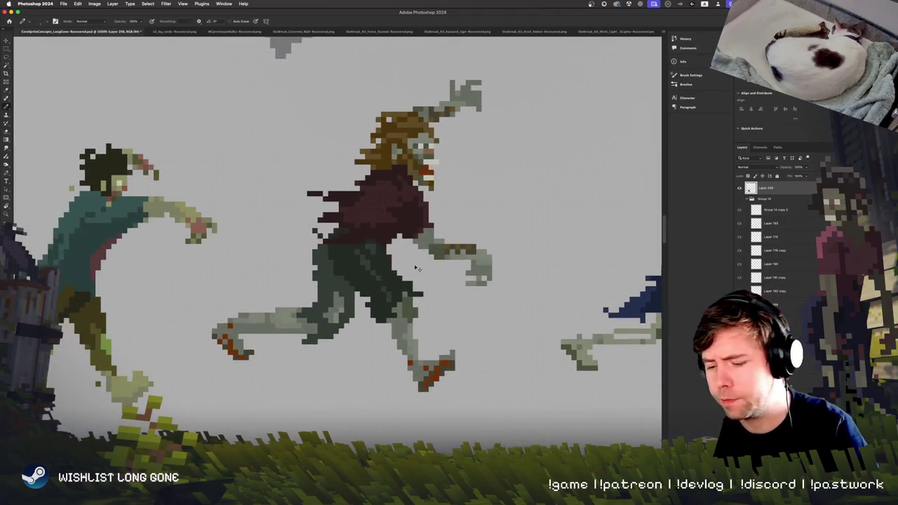
key(super+minus)
key(super+equal)
key(super+equal)
key(super+equal)
key(e)
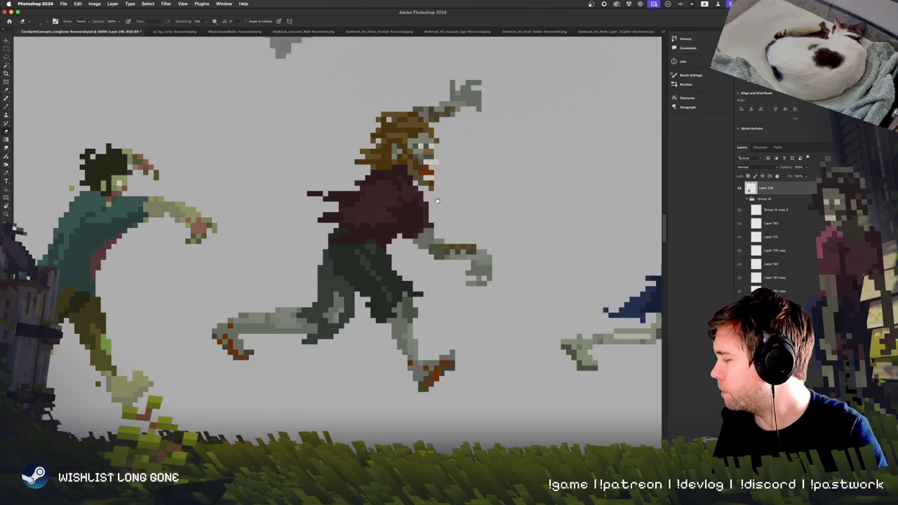
scroll(437, 202, up, 2)
key(b)
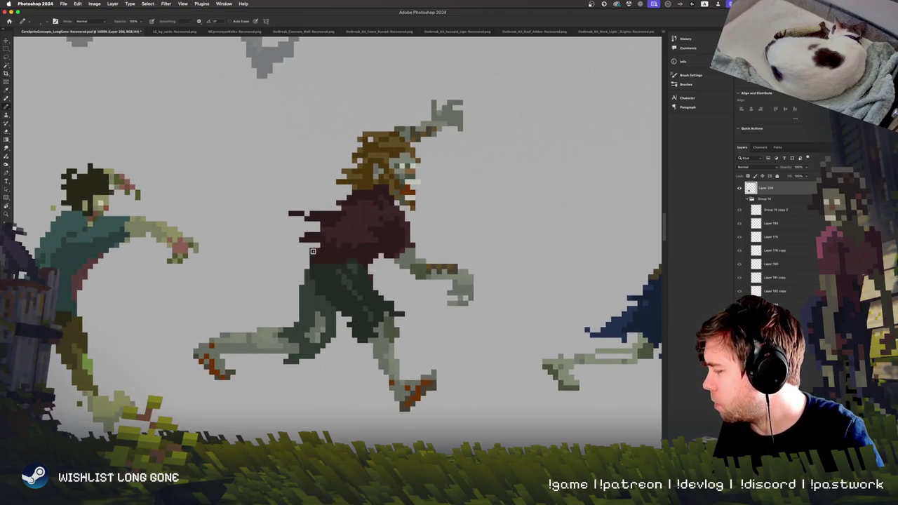
scroll(367, 239, right, 5)
scroll(366, 240, up, 3)
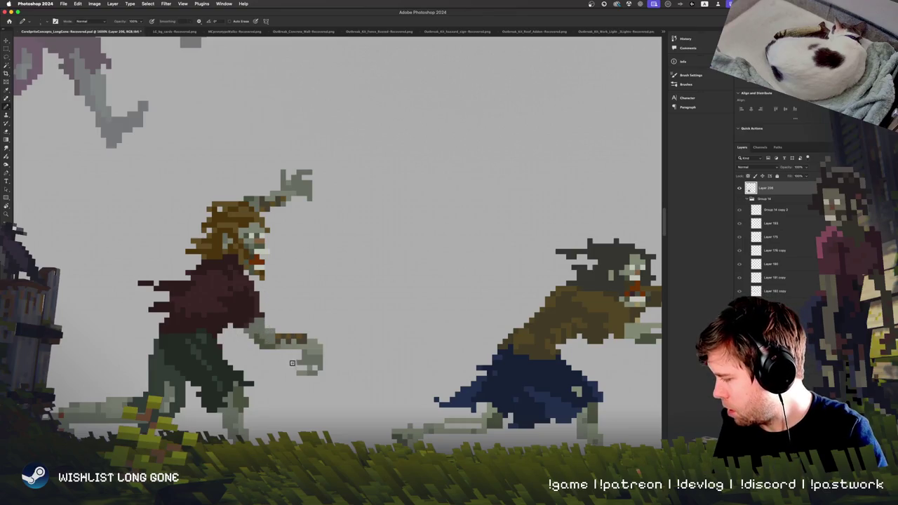
scroll(328, 332, down, 3)
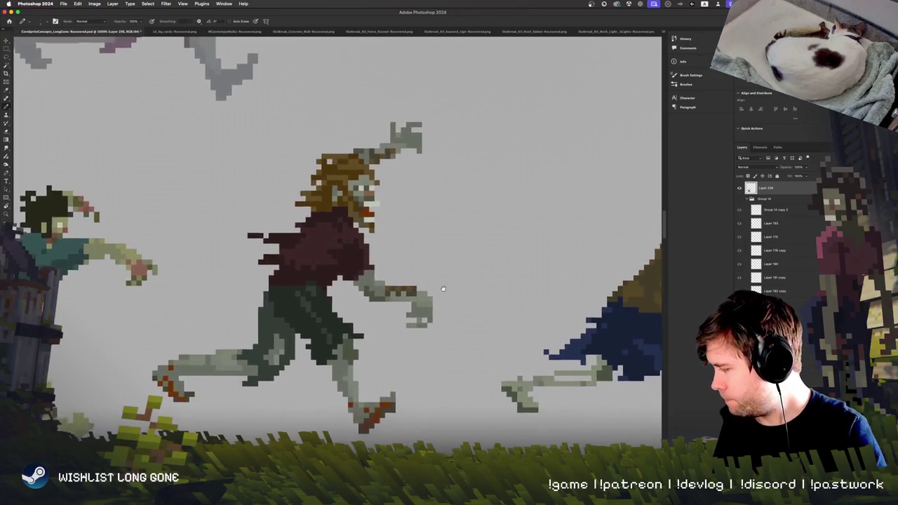
scroll(393, 367, up, 2)
scroll(392, 367, up, 2)
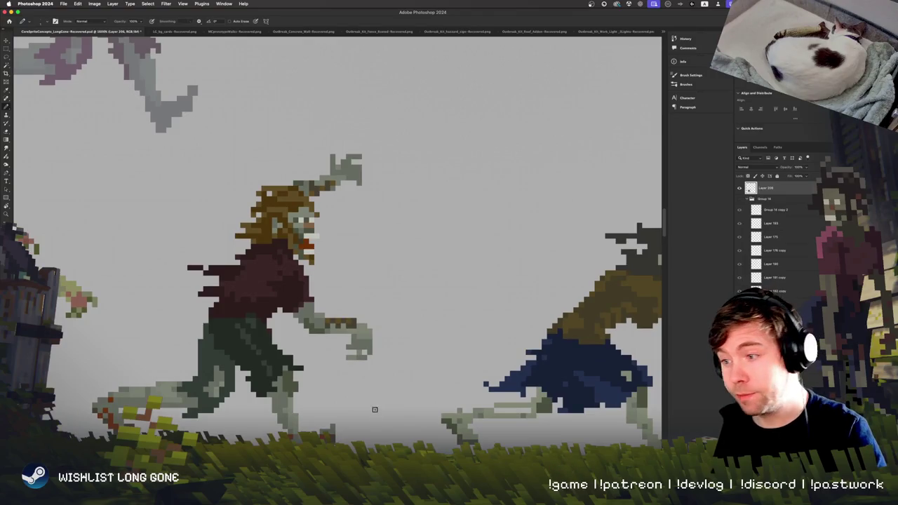
scroll(382, 379, down, 2)
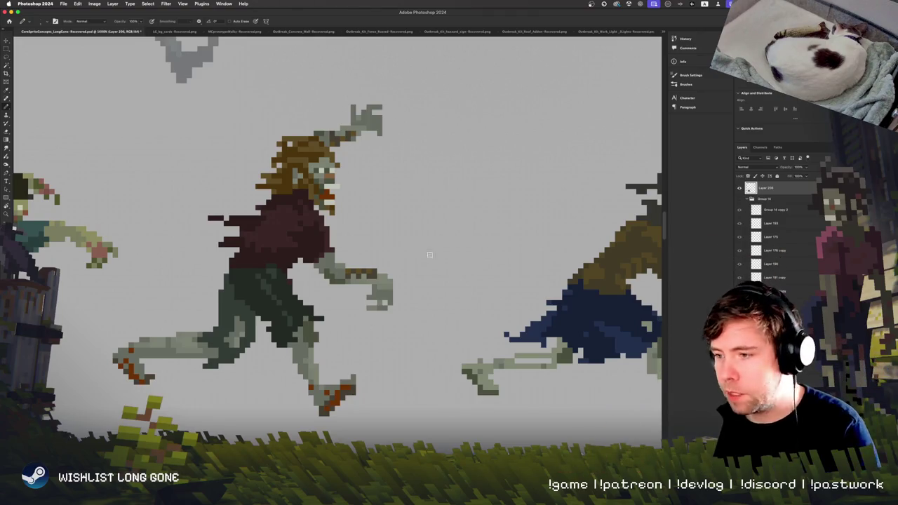
key(space)
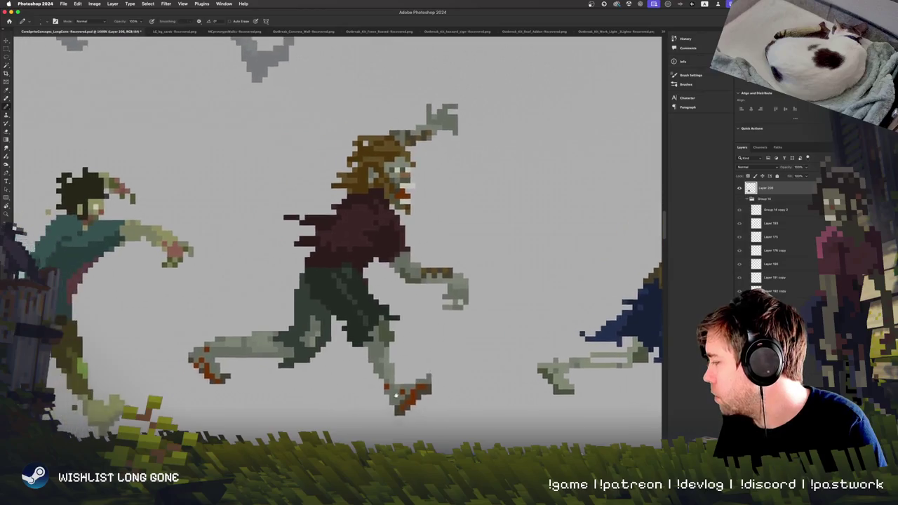
Stop playback on a mid-stride frame, undo the last change, and pan over the middle zombie
key(space)
key(space)
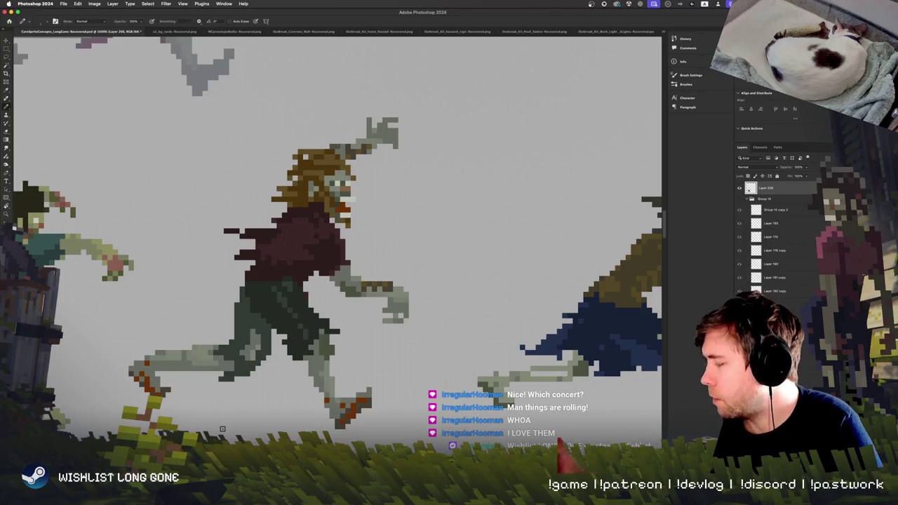
key(ctrl+z)
scroll(394, 322, up, 3)
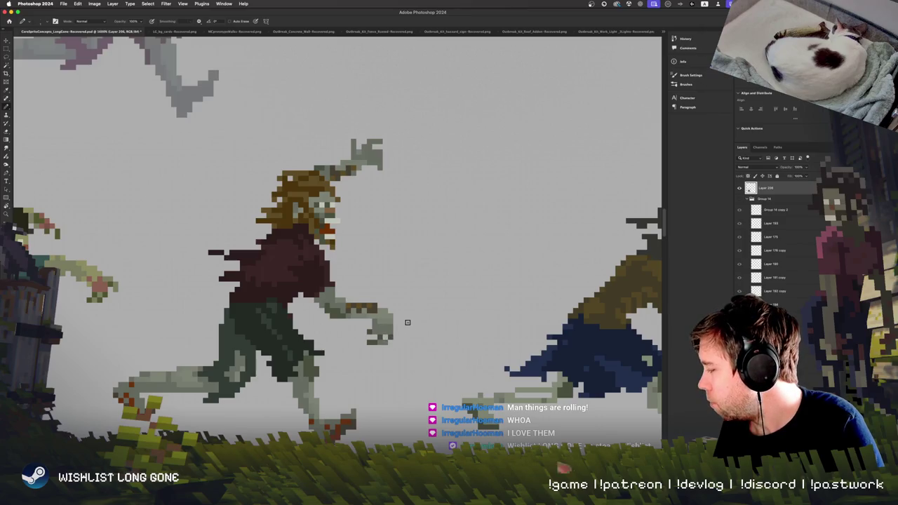
scroll(407, 322, up, 5)
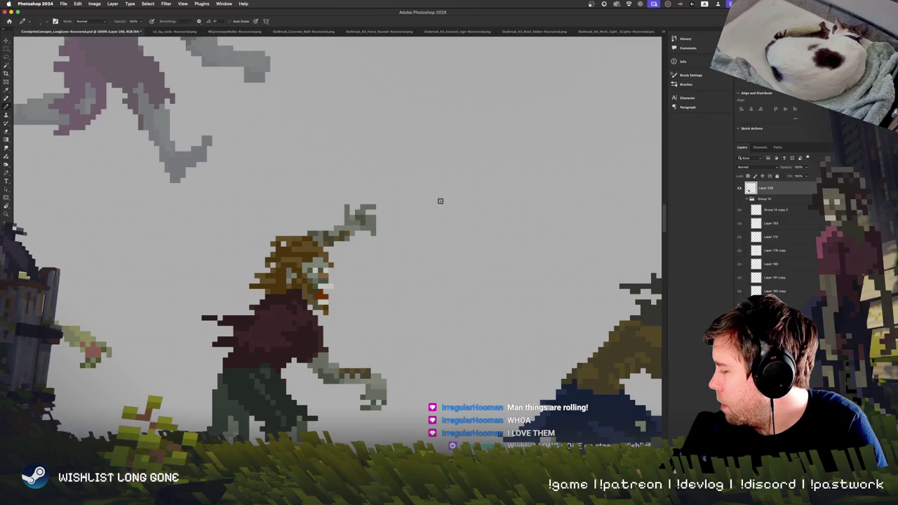
scroll(384, 282, down, 5)
scroll(385, 282, left, 2)
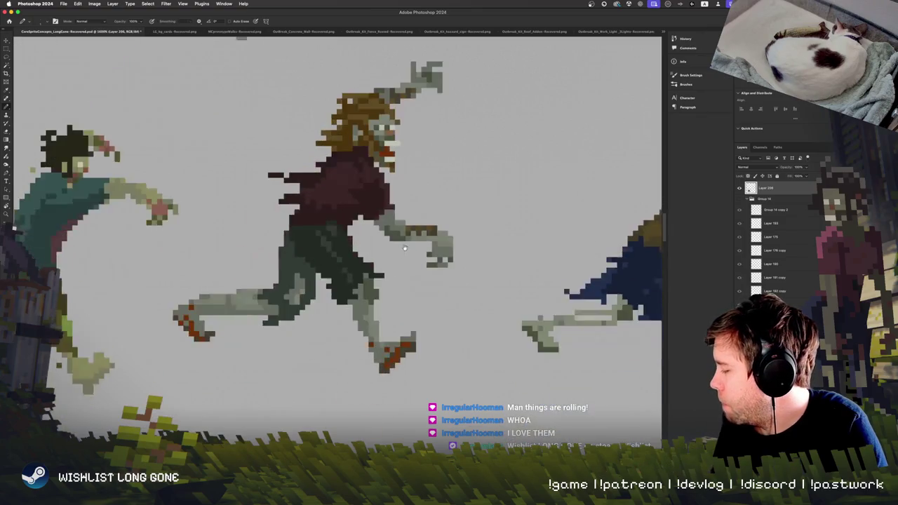
key(e)
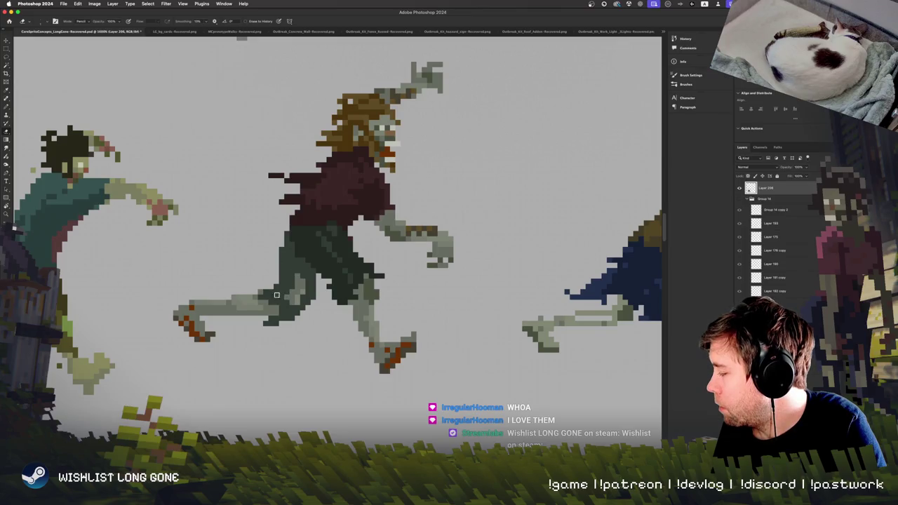
Erase stray pixels on the middle zombie's legs, then zoom out to the five-zombie row
scroll(344, 351, up, 2)
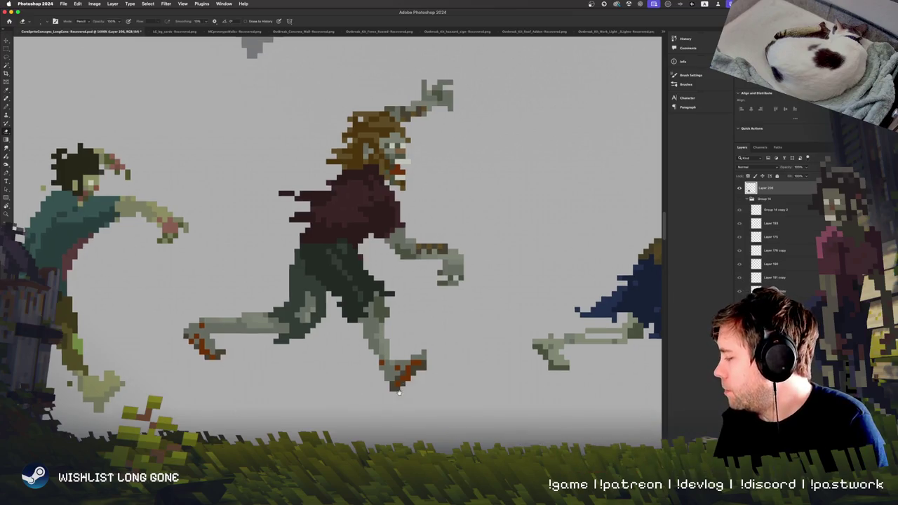
scroll(403, 379, right, 2)
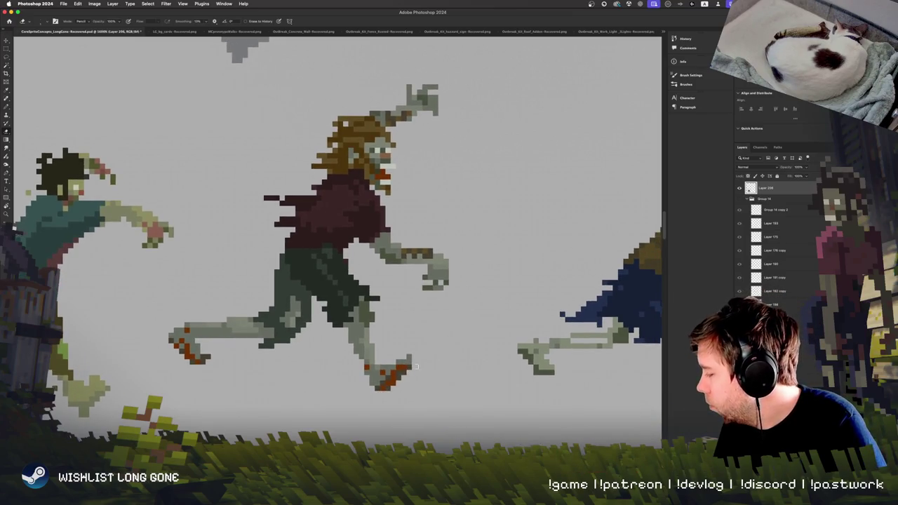
scroll(418, 392, up, 5)
scroll(417, 393, right, 2)
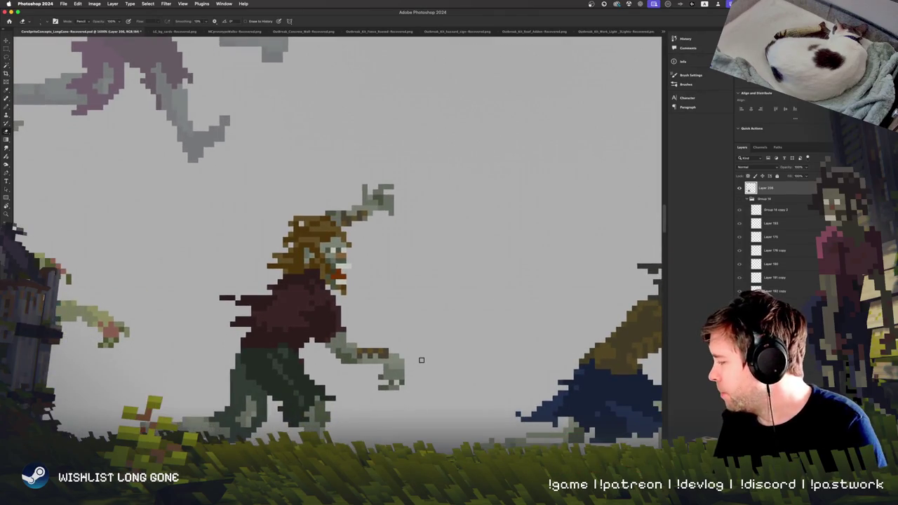
scroll(395, 309, down, 3)
key(b)
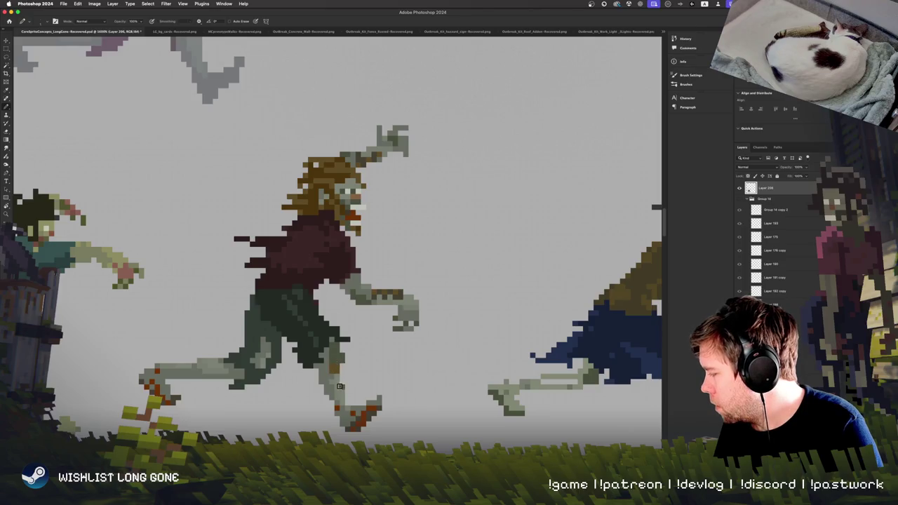
key(ctrl+minus)
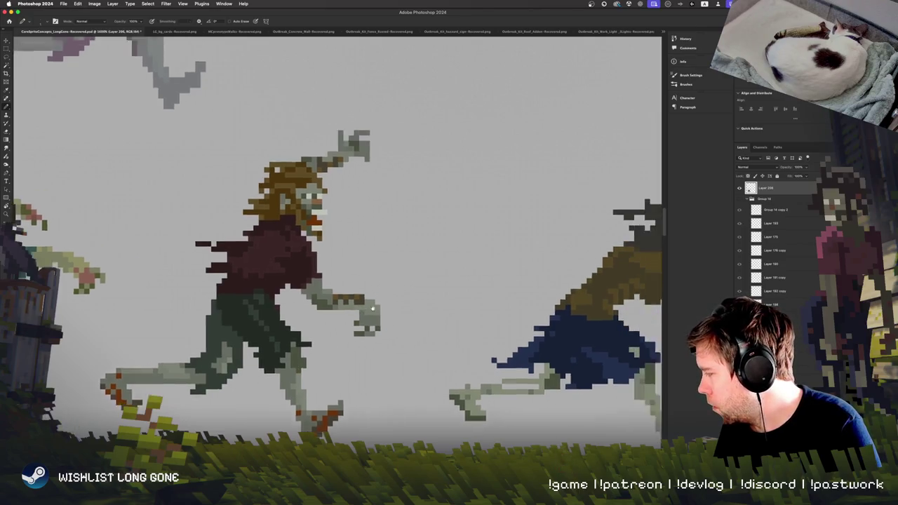
key(ctrl+minus)
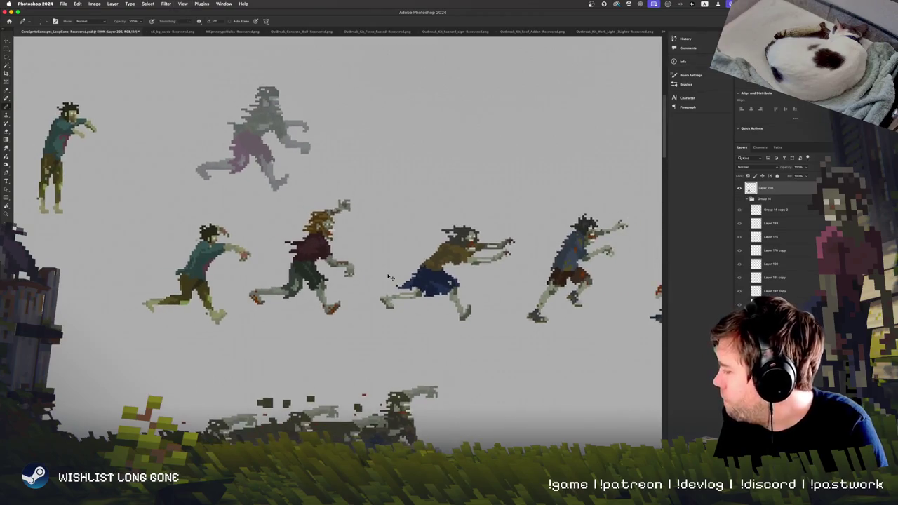
Zoom back in on the middle zombie's hair and switch to the Magic Wand
scroll(387, 276, up, 2)
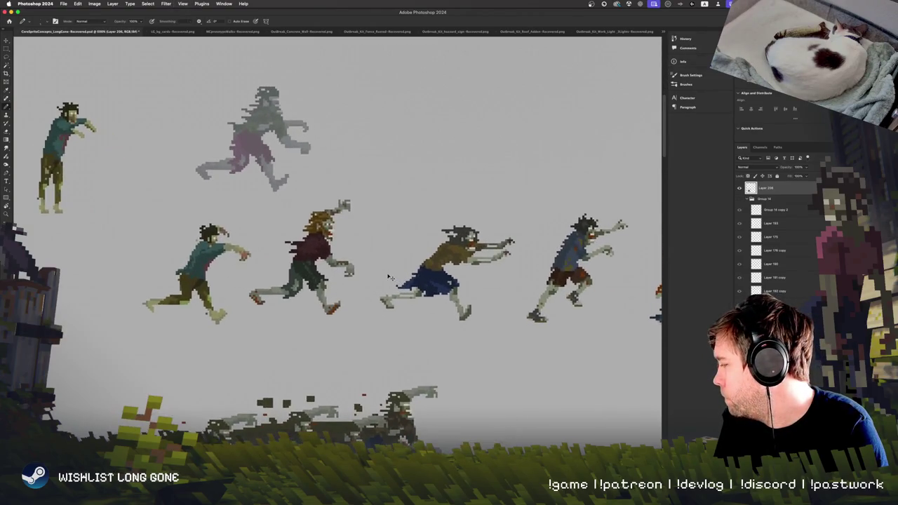
scroll(388, 277, up, 2)
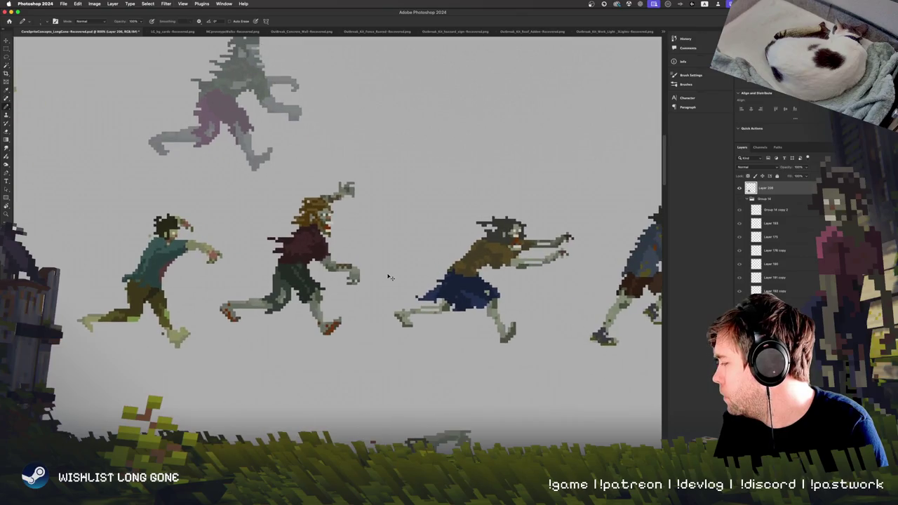
scroll(390, 278, up, 2)
scroll(390, 277, up, 1)
scroll(390, 277, down, 3)
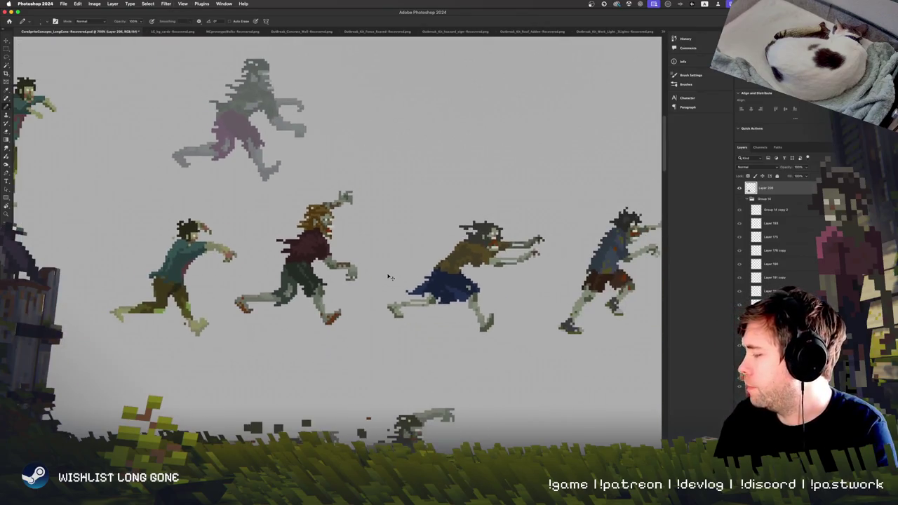
scroll(478, 377, up, 2)
scroll(478, 377, up, 1)
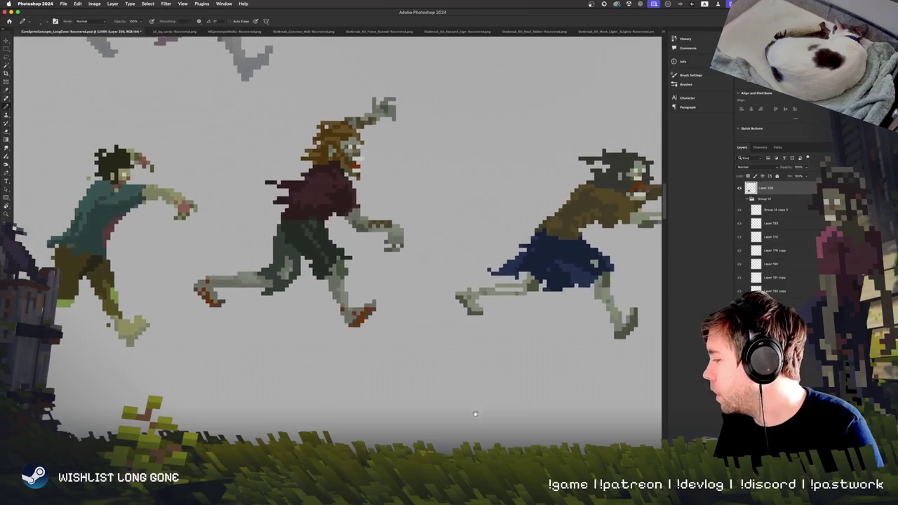
scroll(403, 405, up, 2)
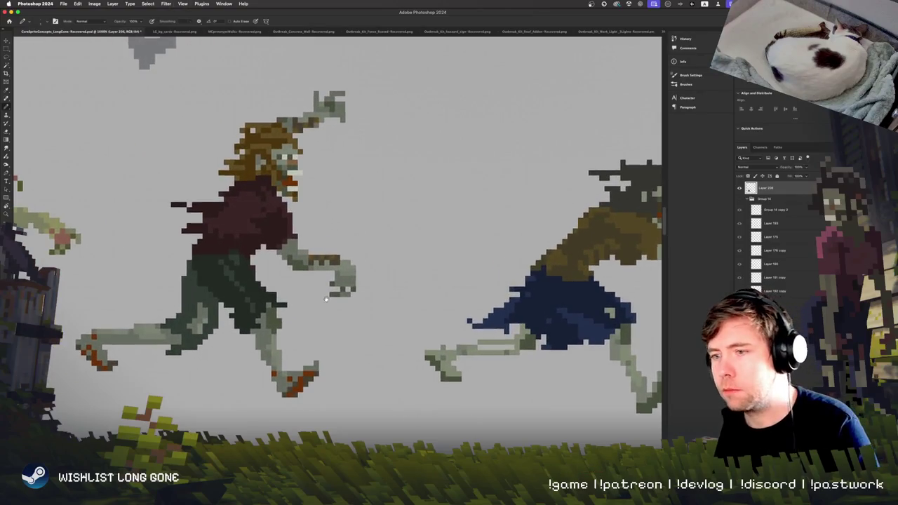
scroll(326, 298, up, 1)
key(w)
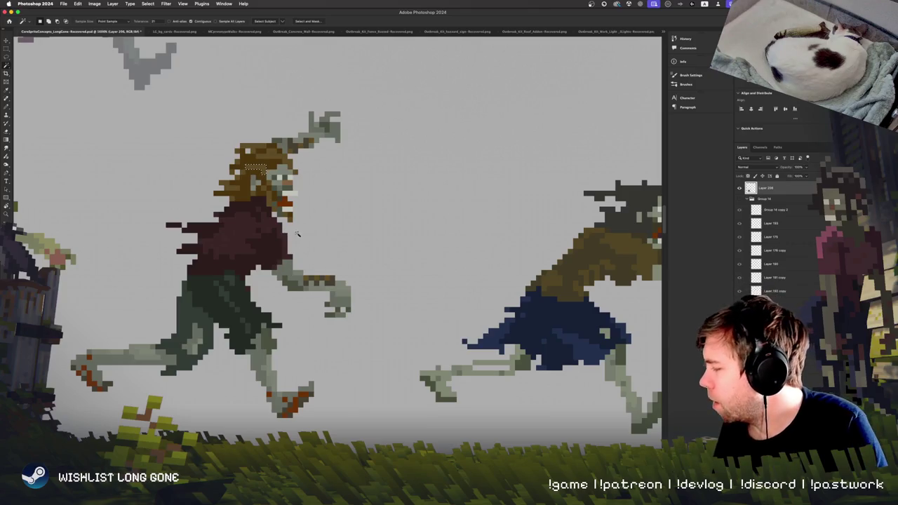
Deselect the hair patch with Cmd+D and return to the Magic Wand
scroll(296, 234, up, 3)
scroll(287, 267, up, 2)
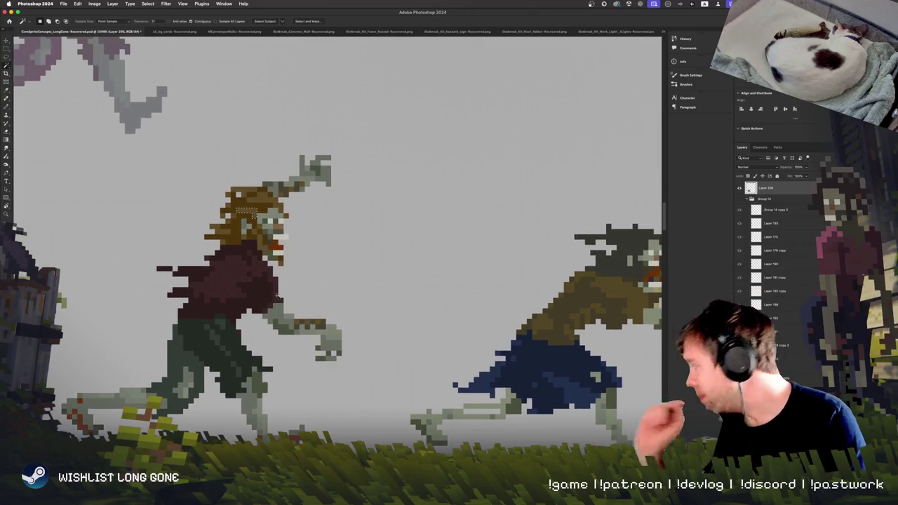
key(l)
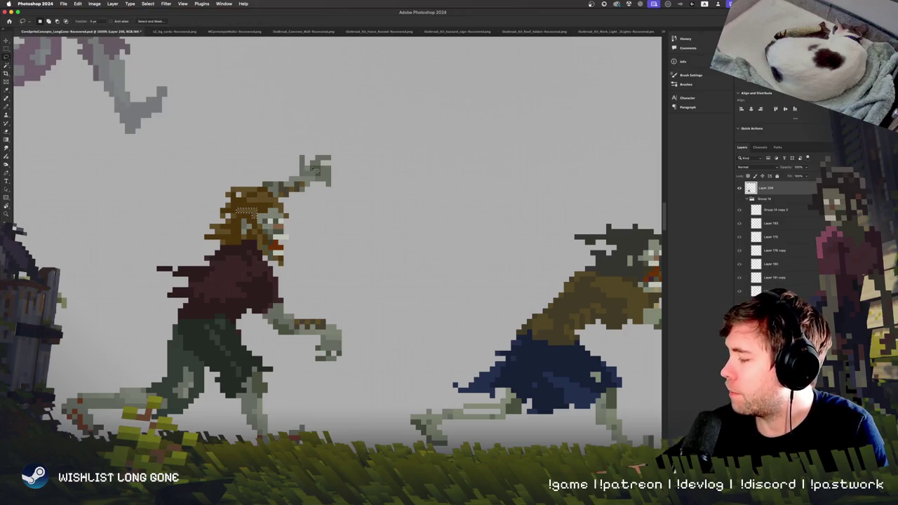
key(super+d)
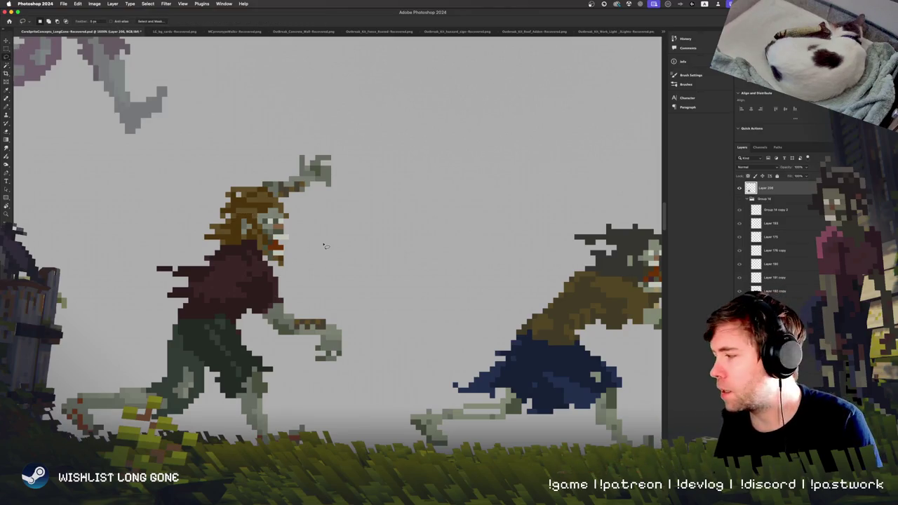
click(7, 65)
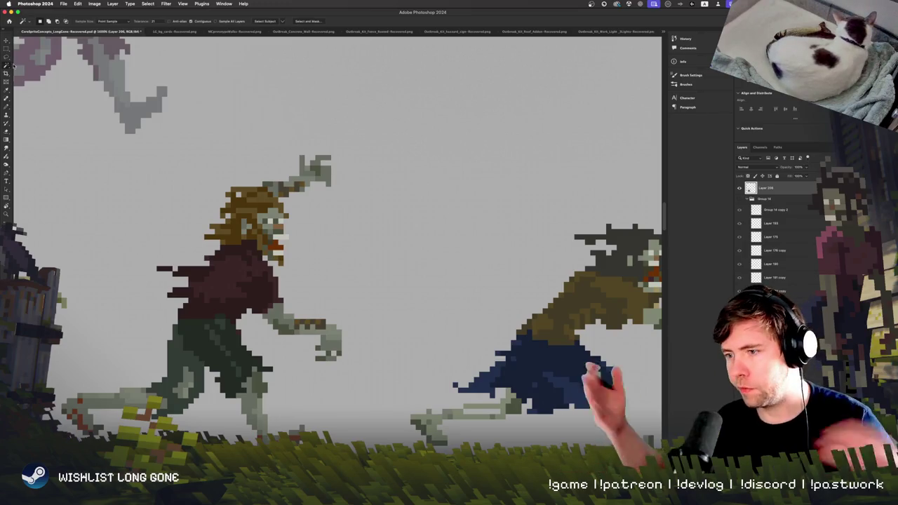
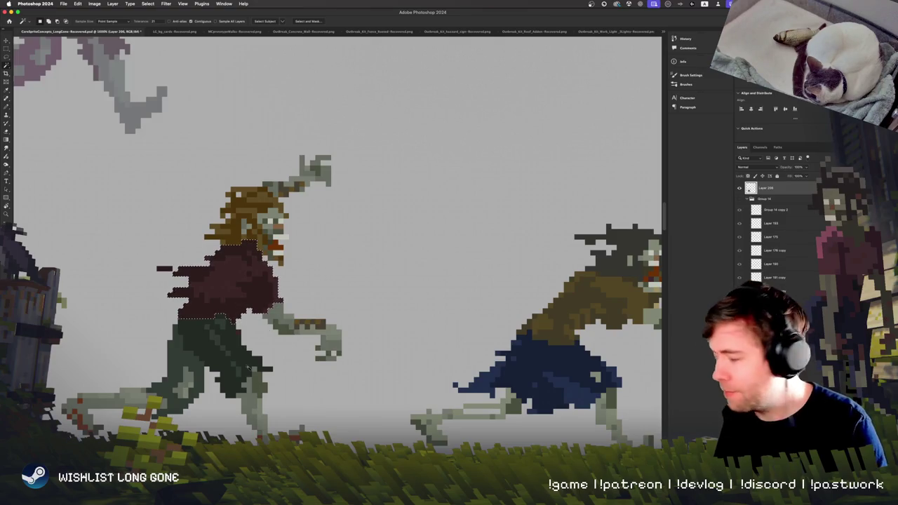
Clear the selection around the red-shirted zombie's shirt
key(ctrl+d)
key(m)
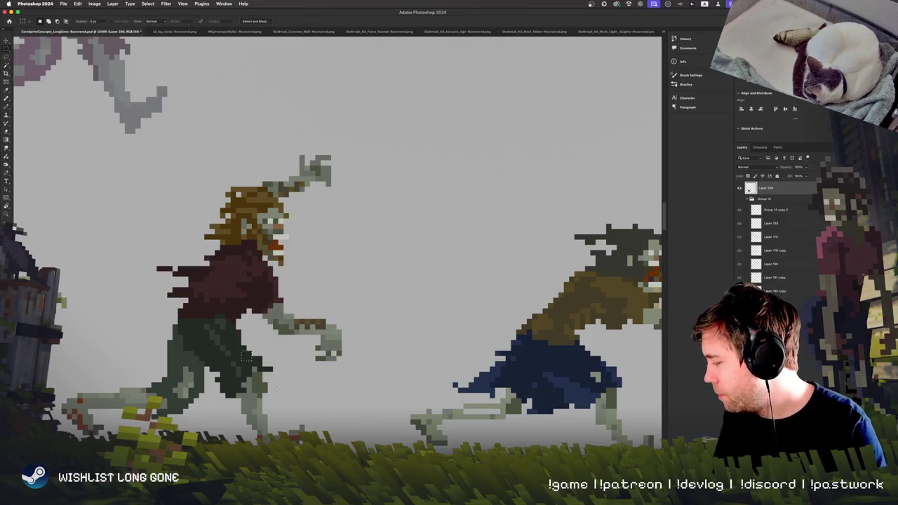
scroll(235, 309, up, 1)
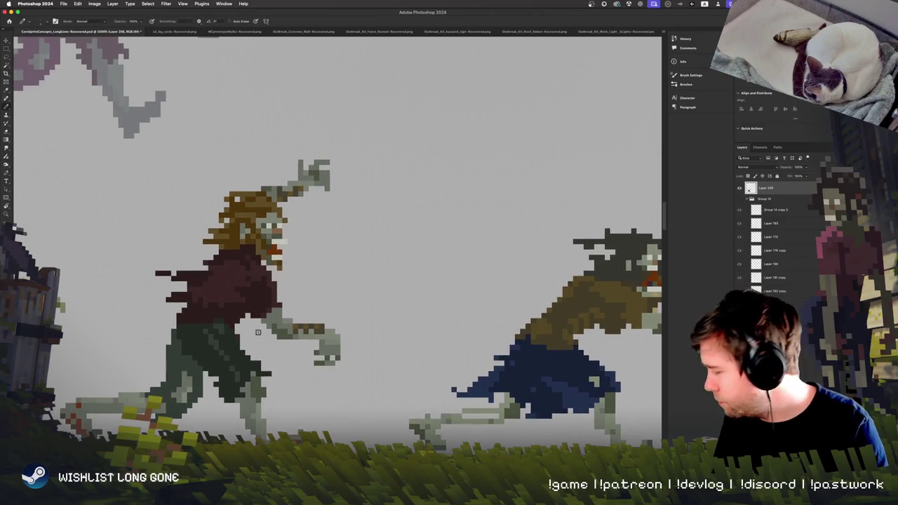
Touch up the maroon shirt with the Pencil, returning to it after erasing
key(b)
alt+click(235, 309)
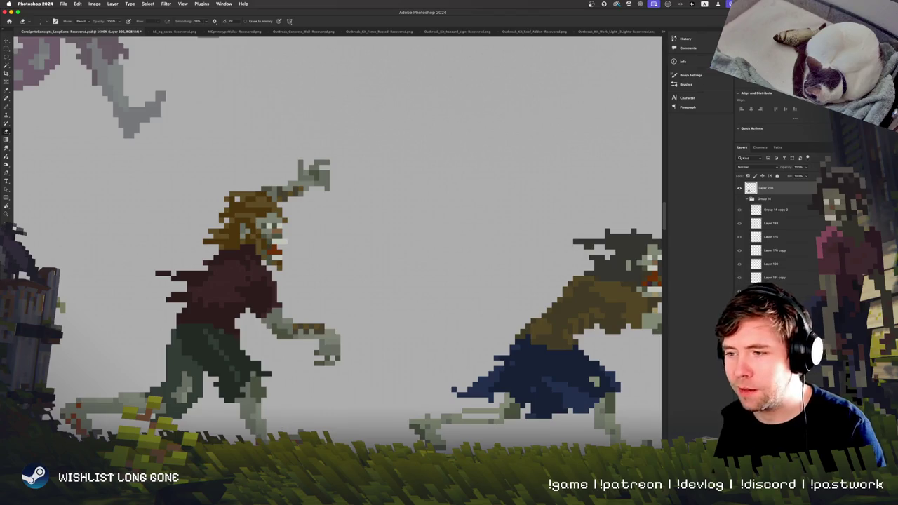
scroll(320, 314, up, 3)
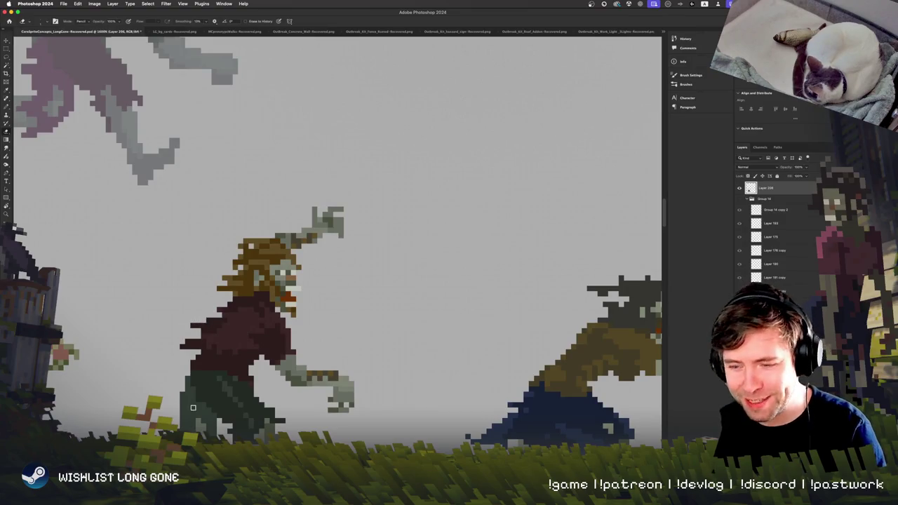
scroll(211, 324, up, 1)
key(b)
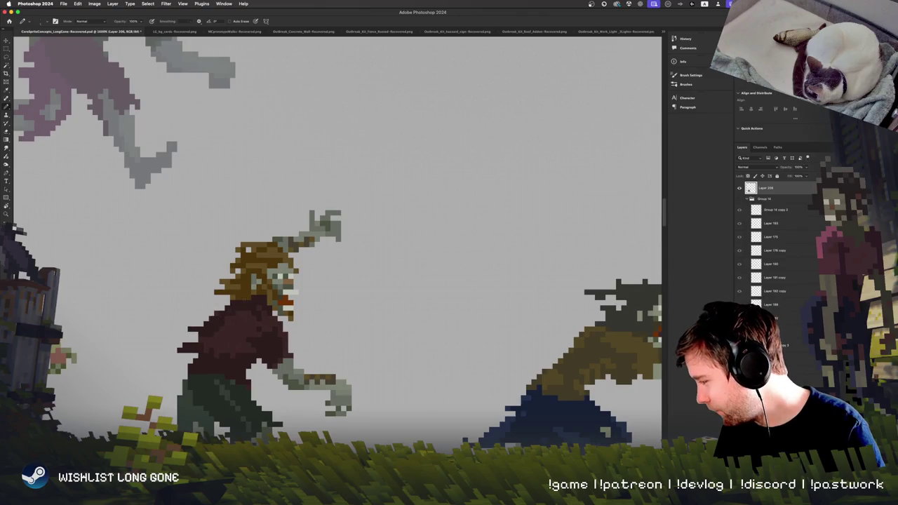
scroll(326, 430, left, 1)
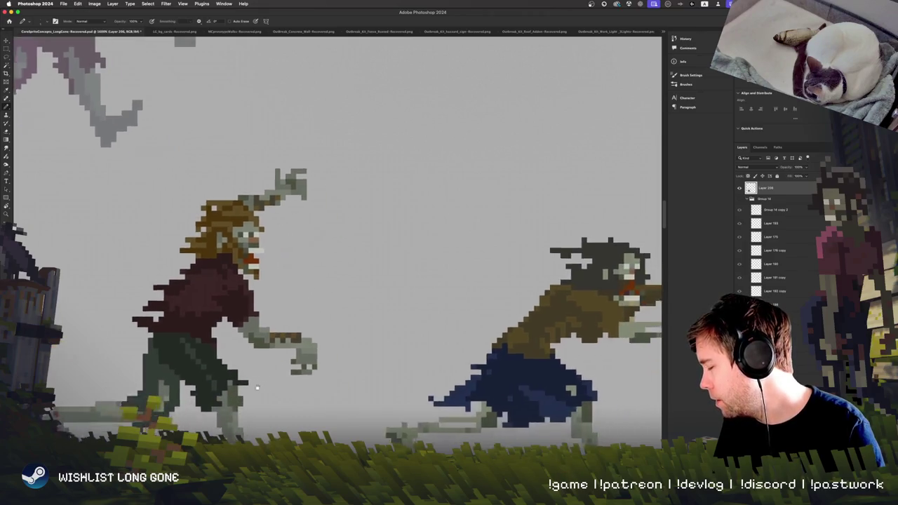
key(super+equal)
scroll(391, 277, down, 5)
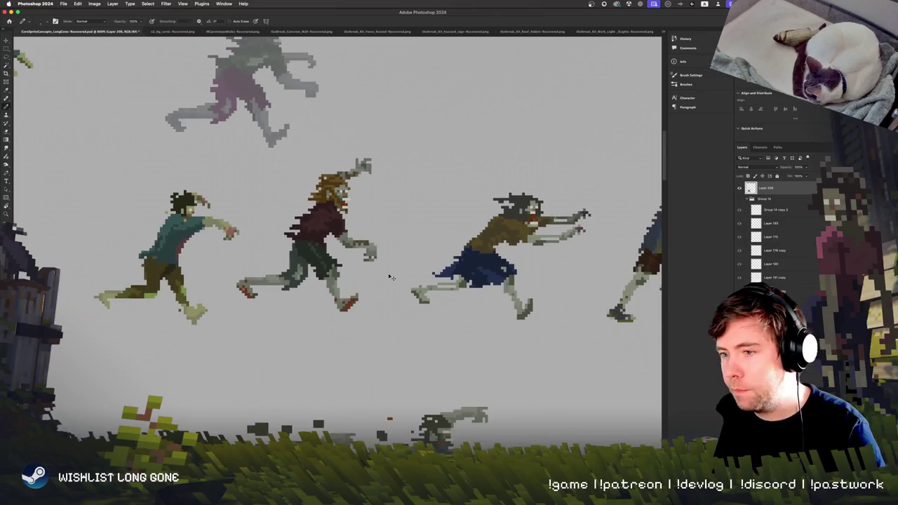
scroll(391, 277, up, 4)
key(super+minus)
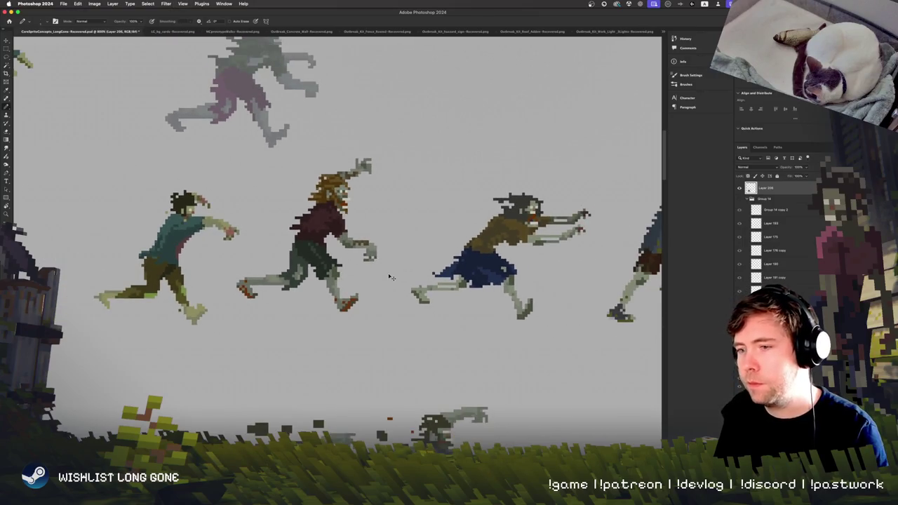
key(super+equal)
key(super+equal)
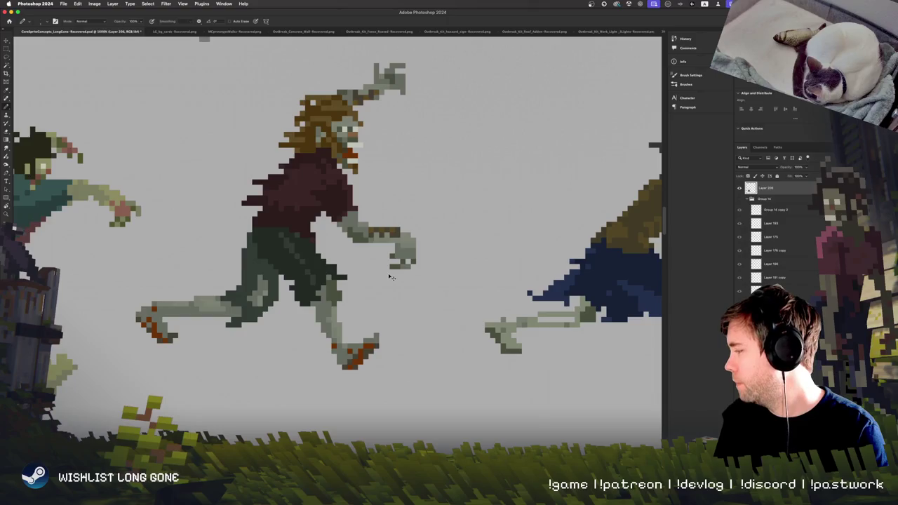
key(super+equal)
key(super+minus)
key(super+minus)
key(super+minus)
key(super+equal)
scroll(441, 321, right, 5)
scroll(441, 321, up, 3)
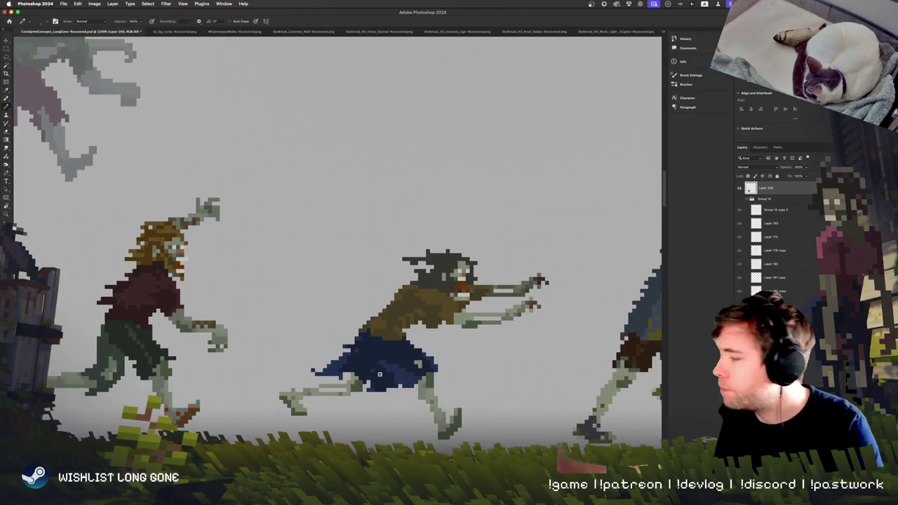
key(w)
scroll(496, 313, left, 3)
scroll(496, 313, down, 1)
scroll(496, 313, left, 3)
scroll(496, 313, down, 1)
scroll(417, 358, right, 3)
scroll(417, 359, up, 1)
scroll(306, 383, right, 3)
scroll(307, 384, up, 1)
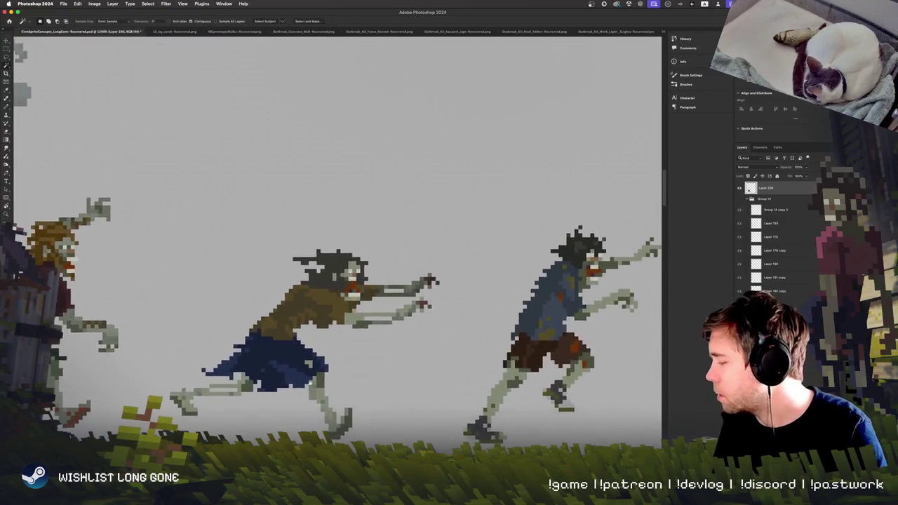
scroll(306, 384, down, 1)
scroll(307, 384, right, 1)
scroll(306, 384, right, 3)
scroll(295, 384, right, 3)
scroll(281, 385, left, 5)
scroll(281, 385, down, 1)
scroll(562, 334, left, 5)
scroll(561, 334, down, 1)
scroll(366, 357, left, 1)
scroll(367, 357, right, 3)
scroll(367, 357, up, 2)
scroll(376, 372, right, 1)
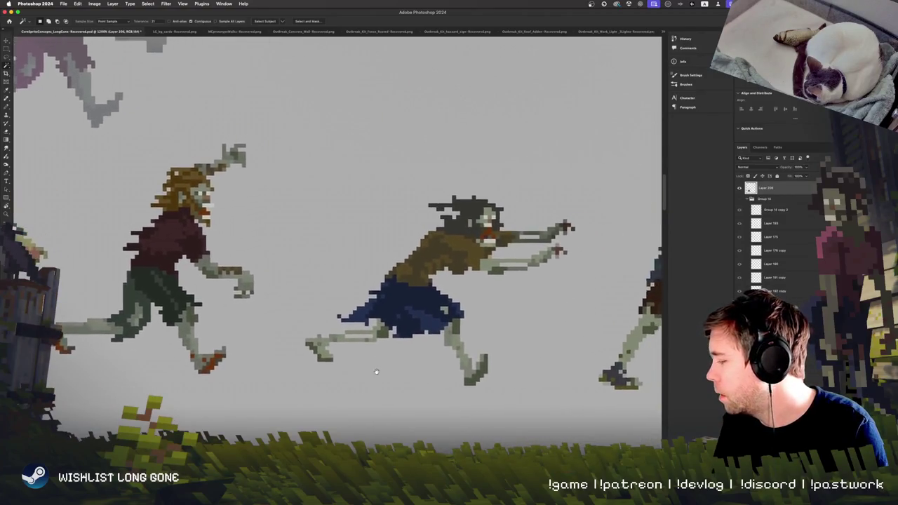
scroll(376, 372, left, 2)
key(b)
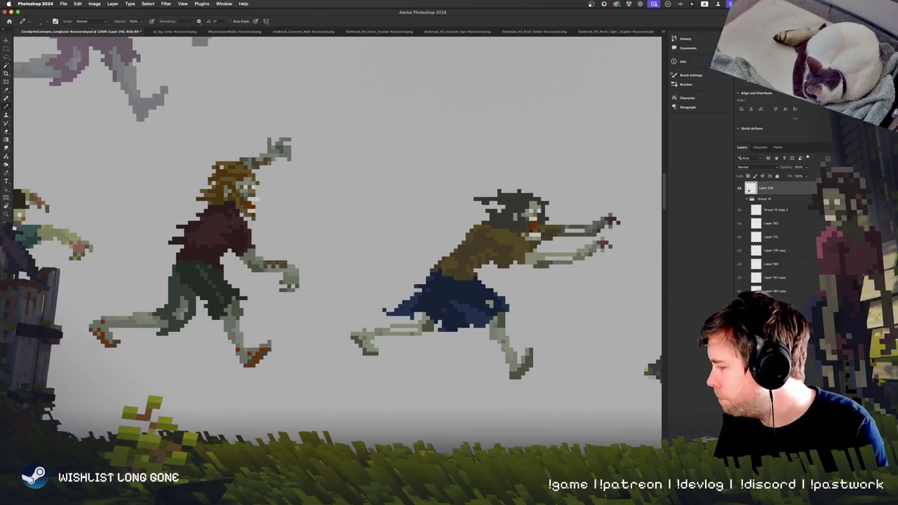
Zoom in on the legs and undo/redo to compare the thinner front-shin edit
scroll(218, 285, up, 3)
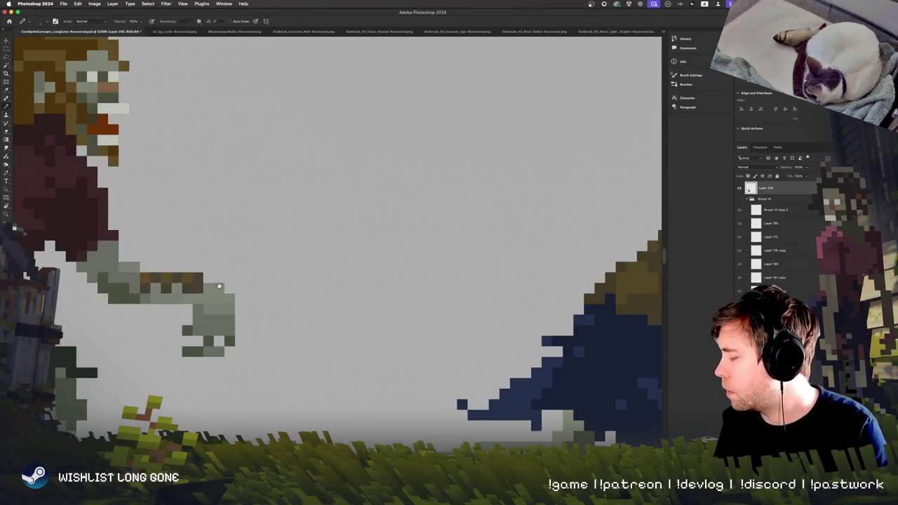
scroll(380, 365, up, 3)
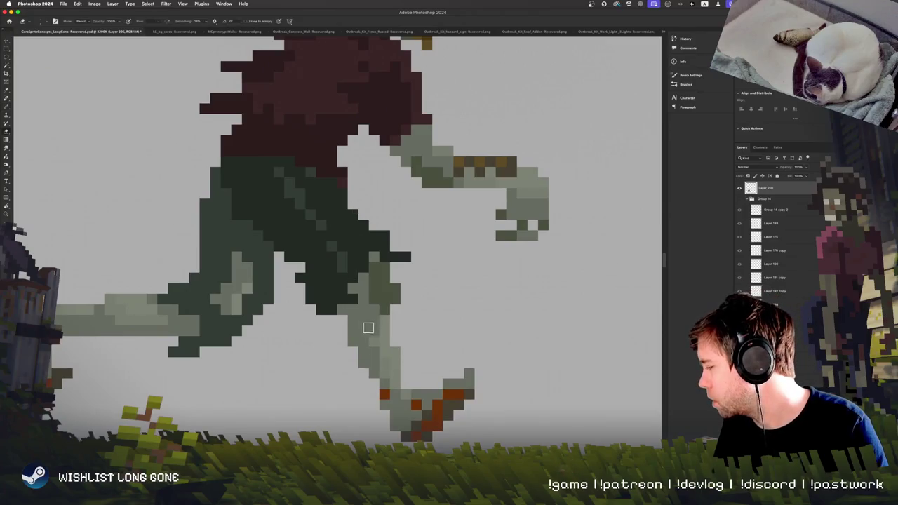
scroll(374, 343, down, 3)
scroll(296, 305, up, 3)
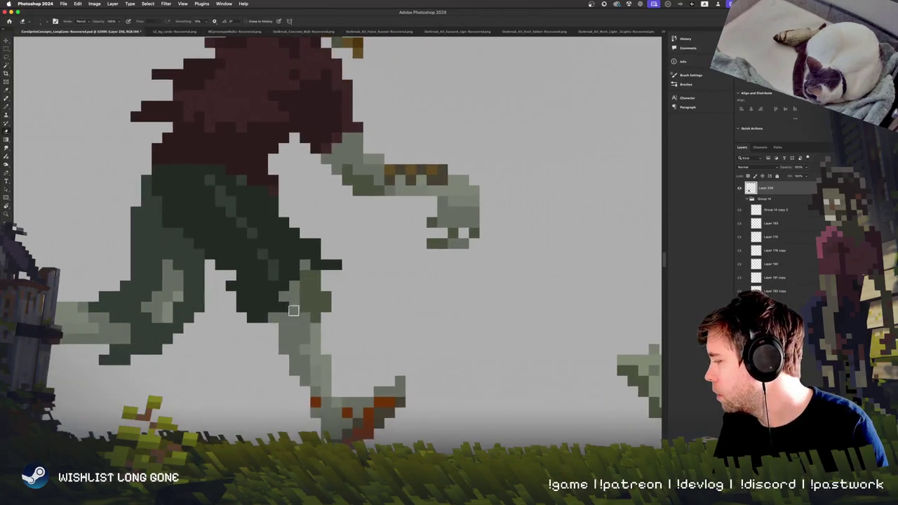
key(ctrl+z)
key(ctrl+shift+z)
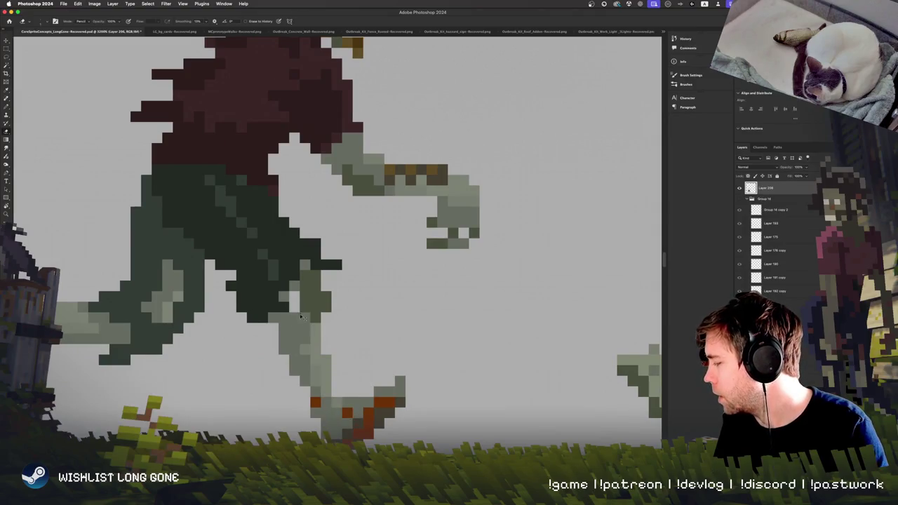
key(ctrl+z)
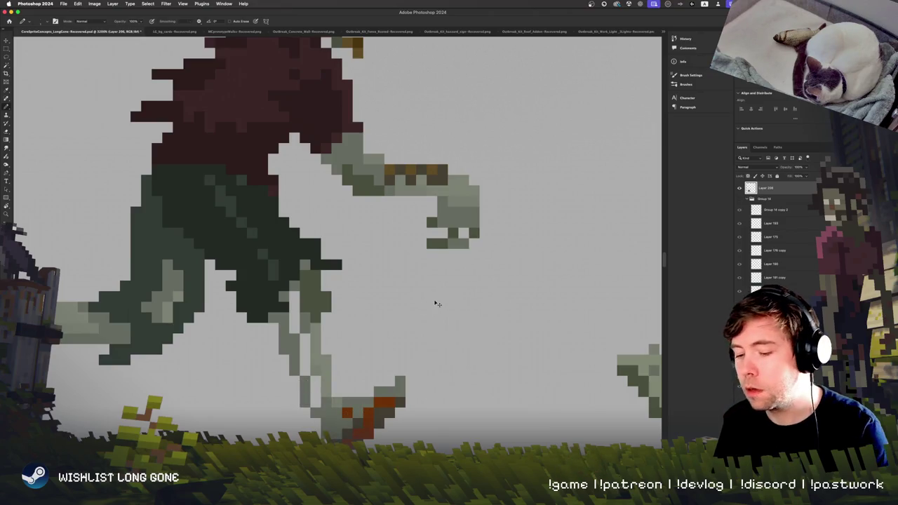
Darken a pixel on the zombie's leg with the Pencil
scroll(435, 301, down, 2)
scroll(434, 300, down, 2)
scroll(436, 303, down, 1)
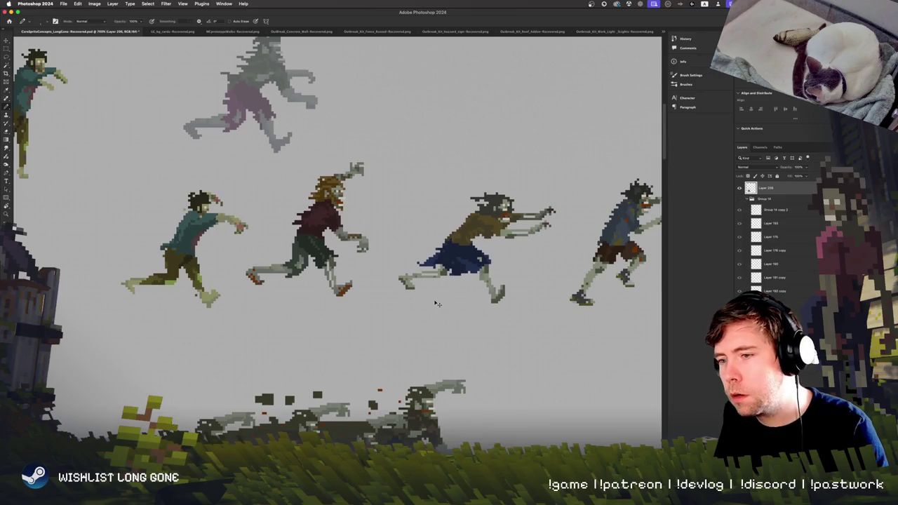
scroll(435, 302, up, 3)
scroll(434, 301, up, 2)
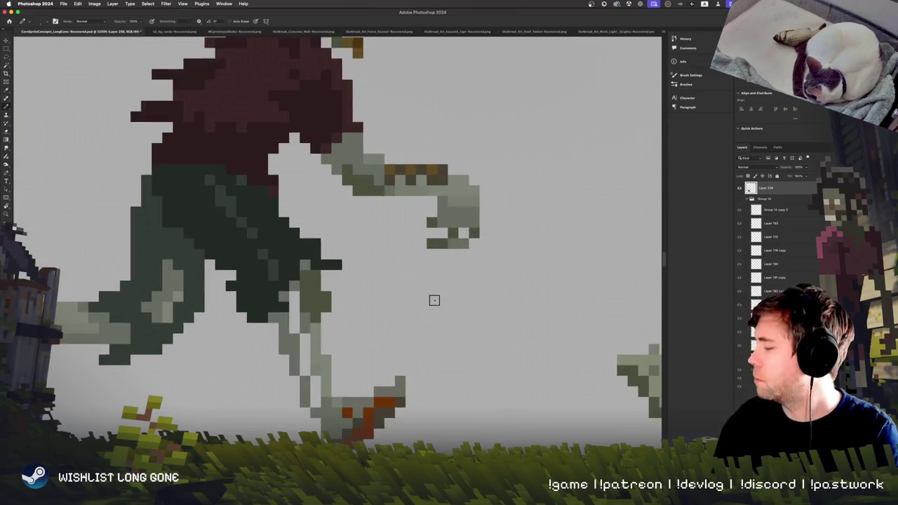
click(284, 296)
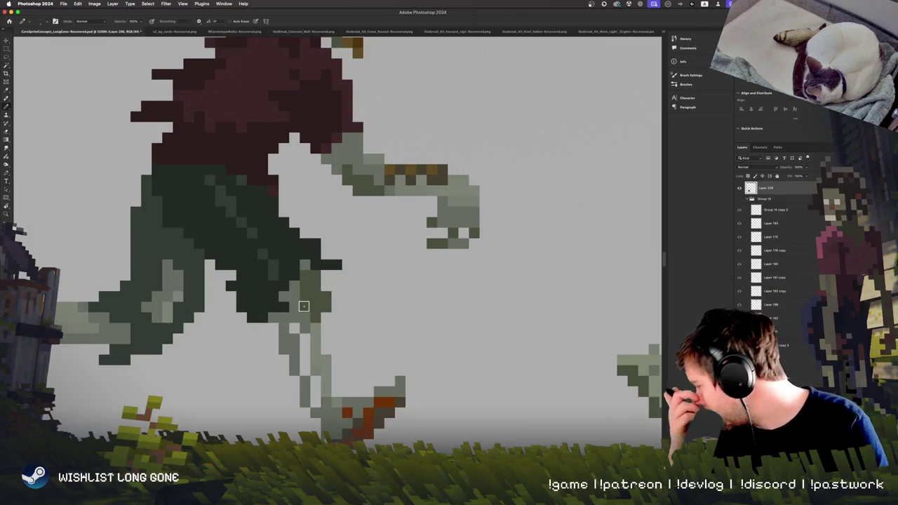
Draw a light-grey highlight line along the trailing leg, toggling undo/redo to compare
key(e)
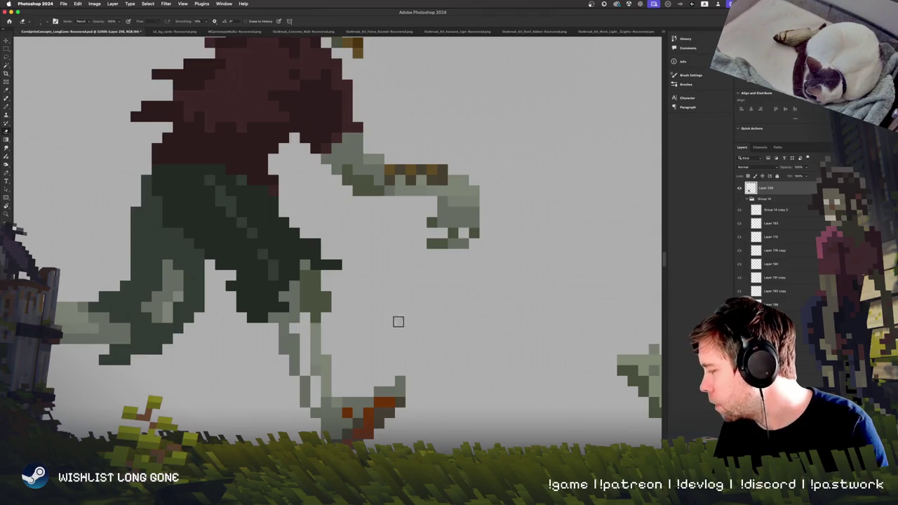
scroll(382, 349, down, 2)
scroll(382, 349, down, 3)
scroll(383, 349, down, 2)
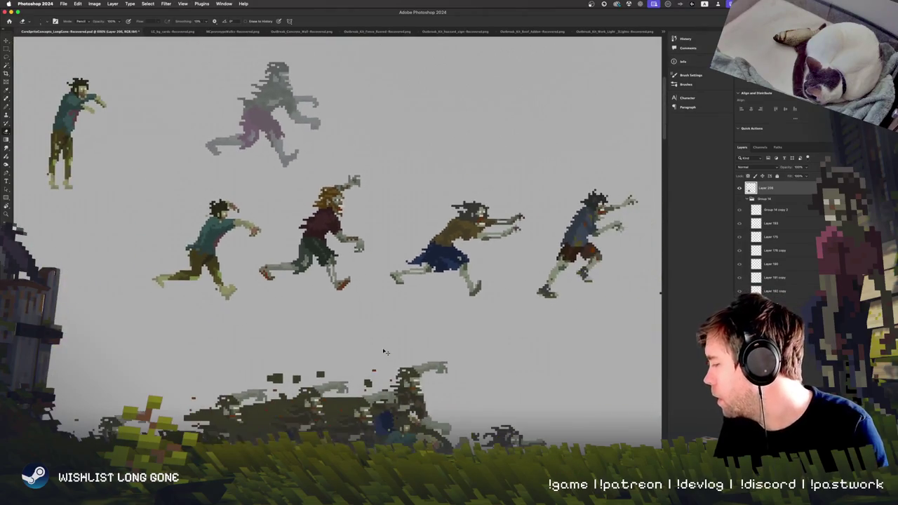
scroll(383, 349, down, 1)
scroll(383, 349, up, 2)
scroll(383, 350, up, 2)
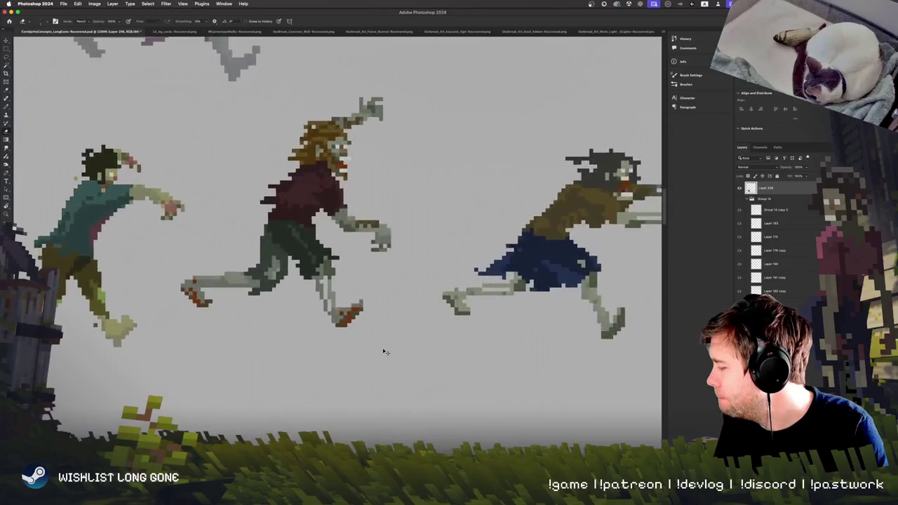
scroll(385, 351, up, 2)
scroll(385, 352, up, 2)
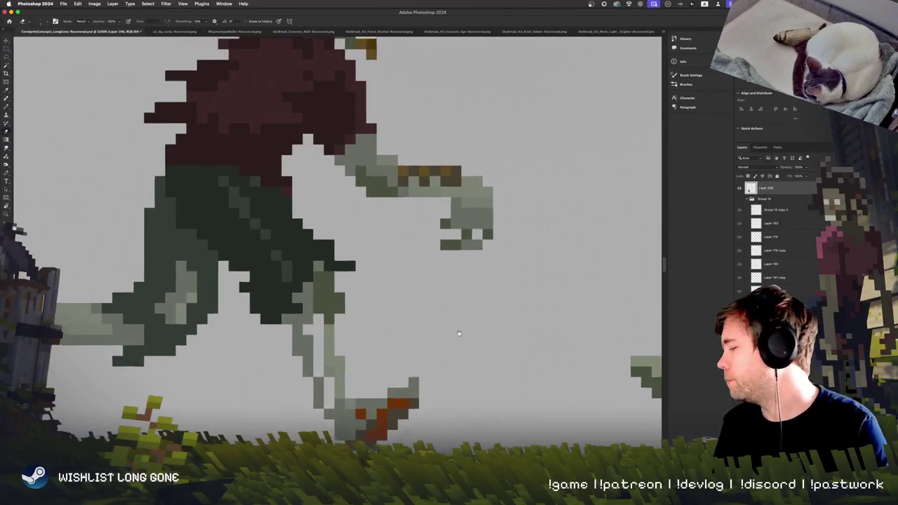
scroll(447, 343, left, 5)
shift+click(345, 326)
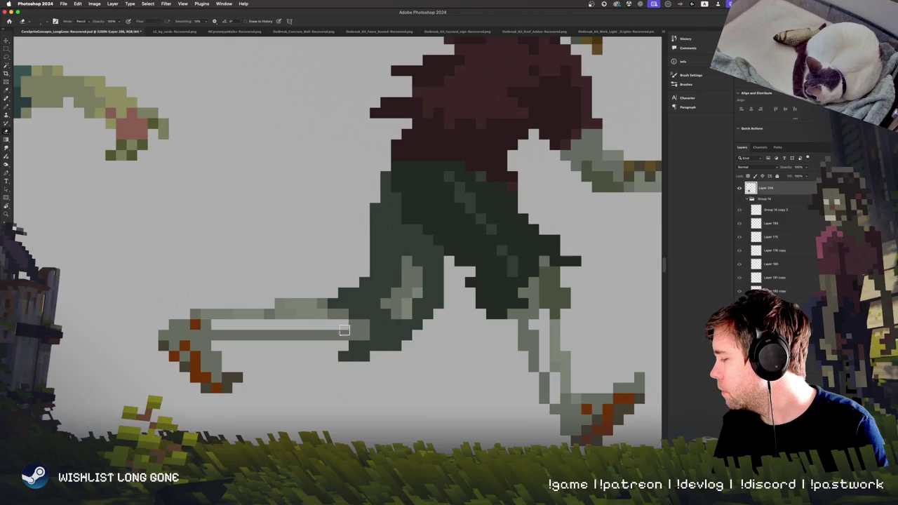
key(super+z)
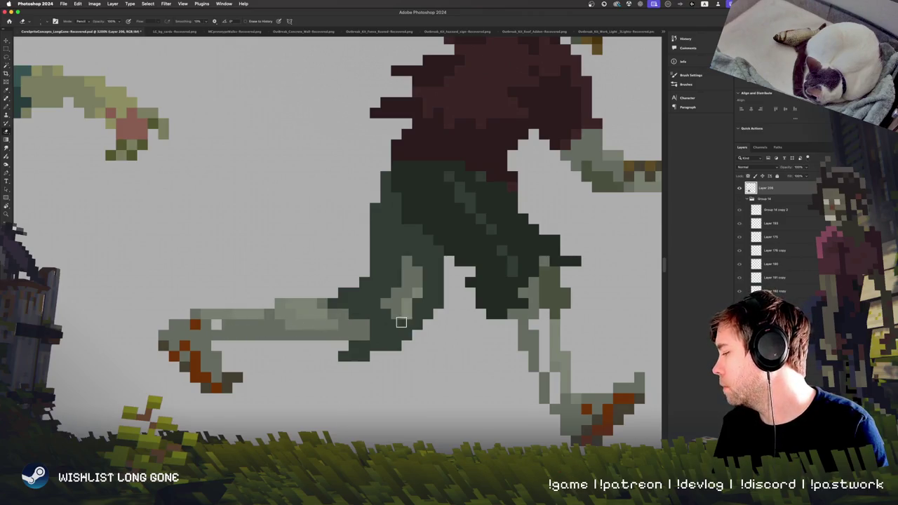
key(super+shift+z)
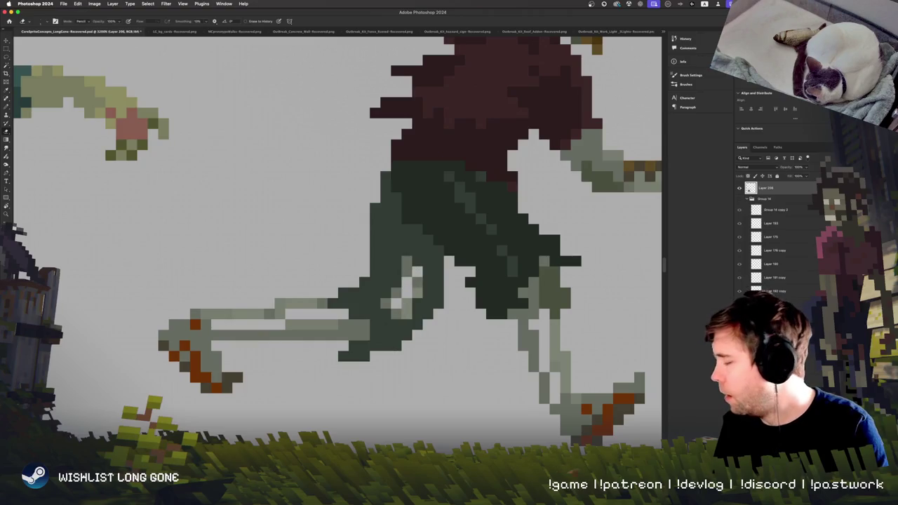
key(super+minus)
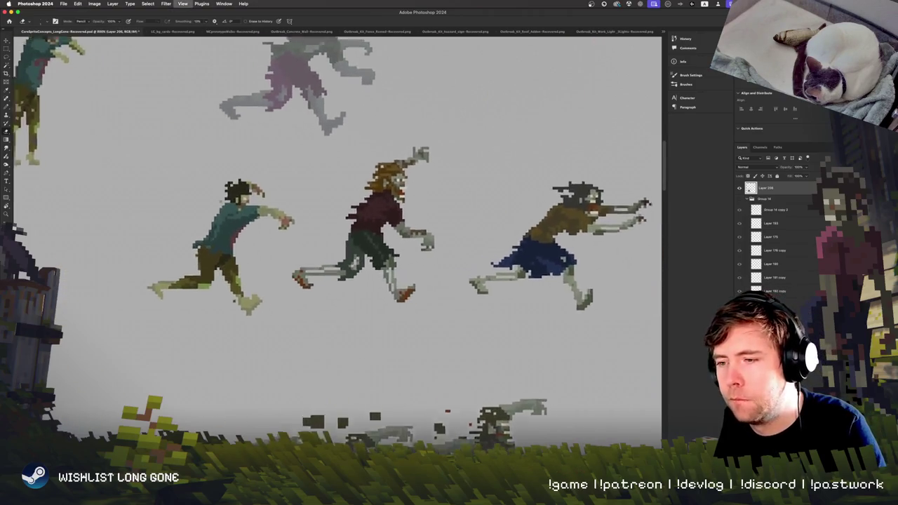
Zoom and pan around the row of running zombie sprites
key(super+plus)
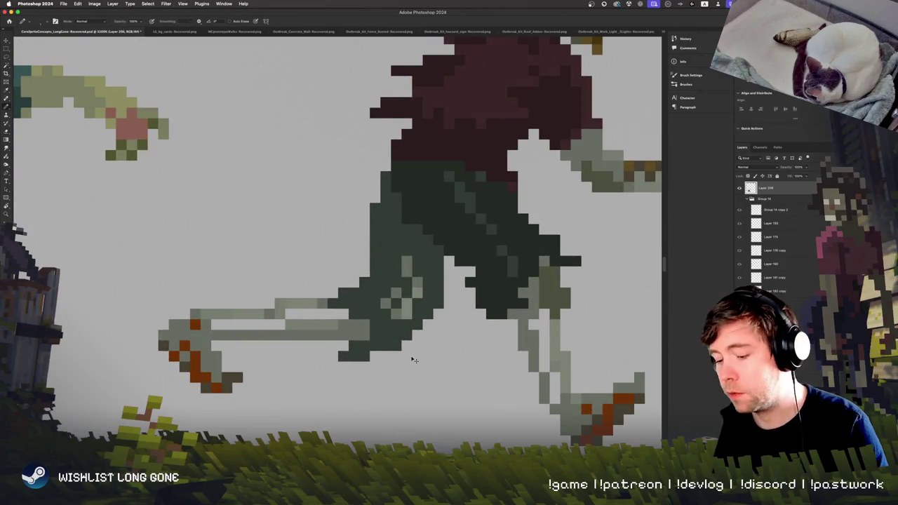
key(super+minus)
key(super+minus)
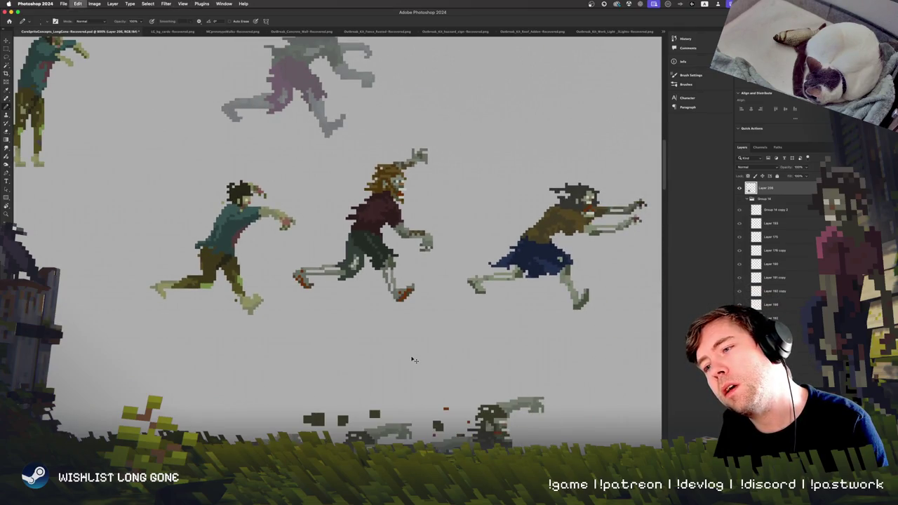
key(super+plus)
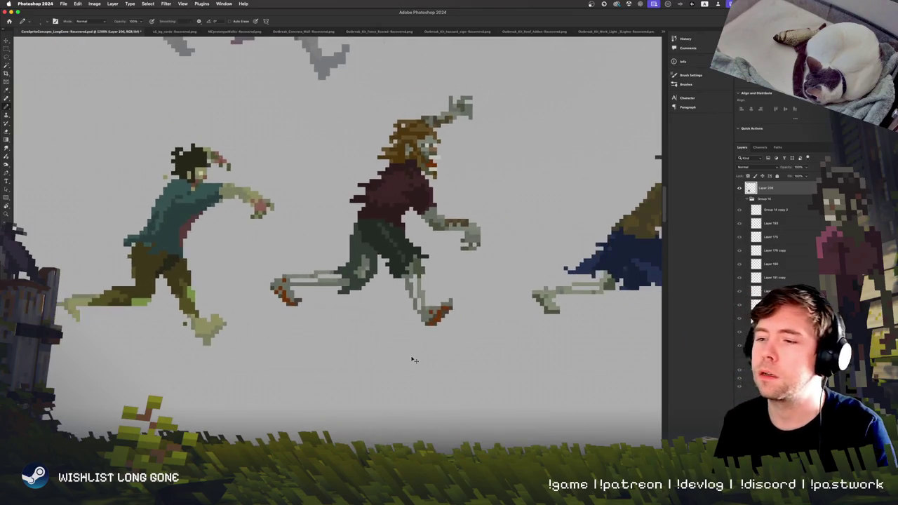
key(super+plus)
key(super+minus)
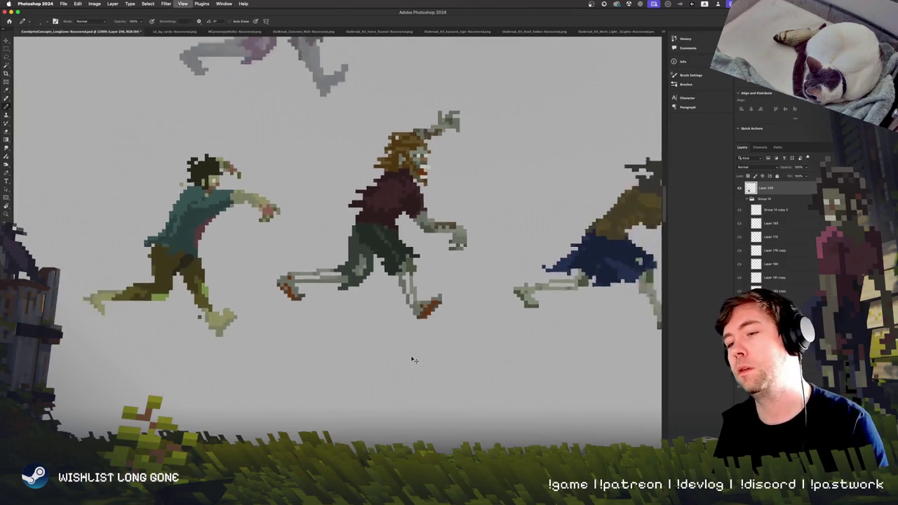
key(super+minus)
key(super+minus)
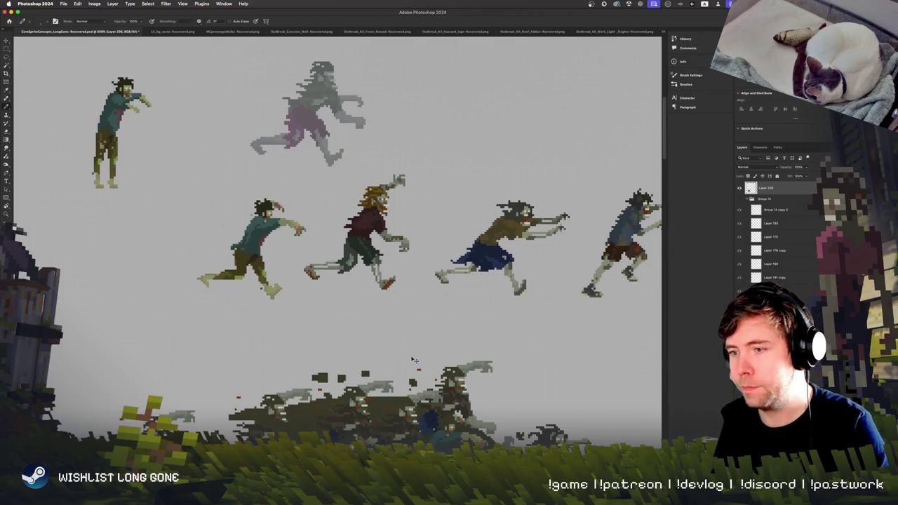
key(super+plus)
key(super+plus)
key(super+plus)
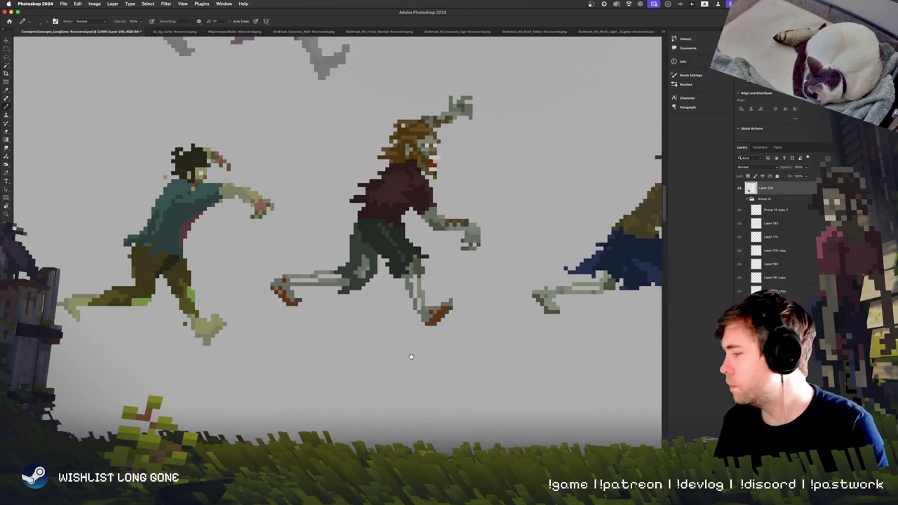
scroll(412, 356, right, 5)
scroll(411, 356, up, 3)
scroll(321, 386, left, 3)
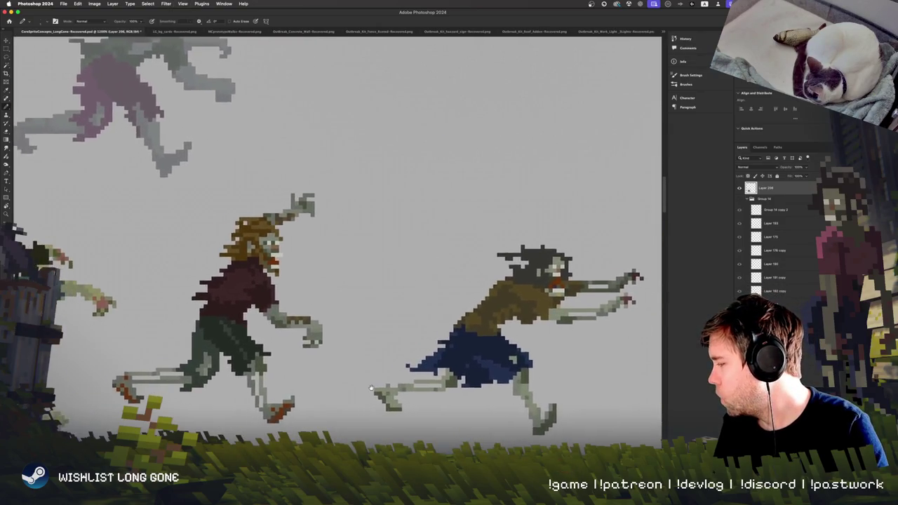
scroll(236, 320, down, 2)
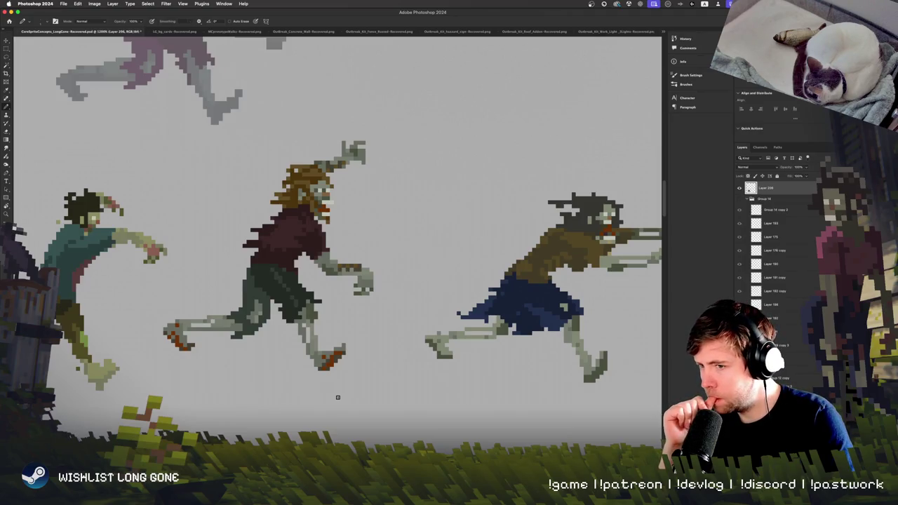
scroll(338, 397, up, 3)
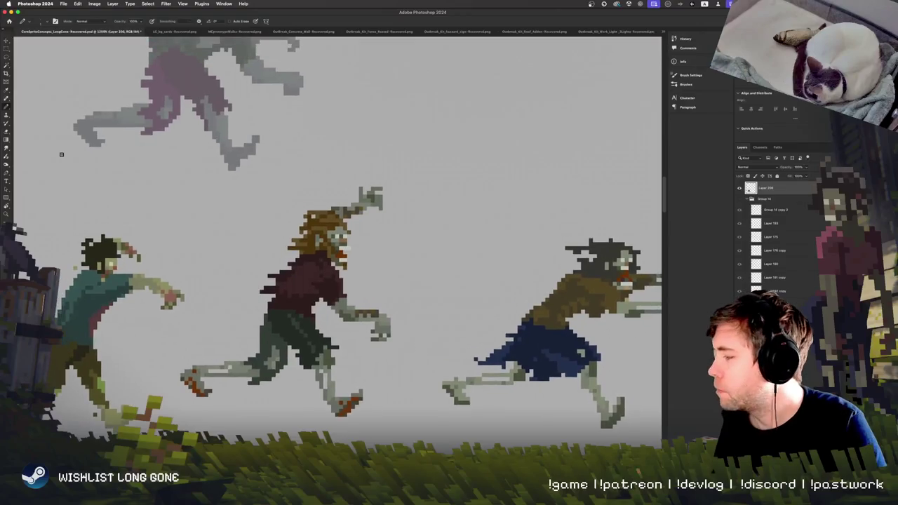
Switch from the Lasso to the Magic Wand (Tolerance 21, Contiguous), then bring the browser forward
click(8, 62)
click(7, 66)
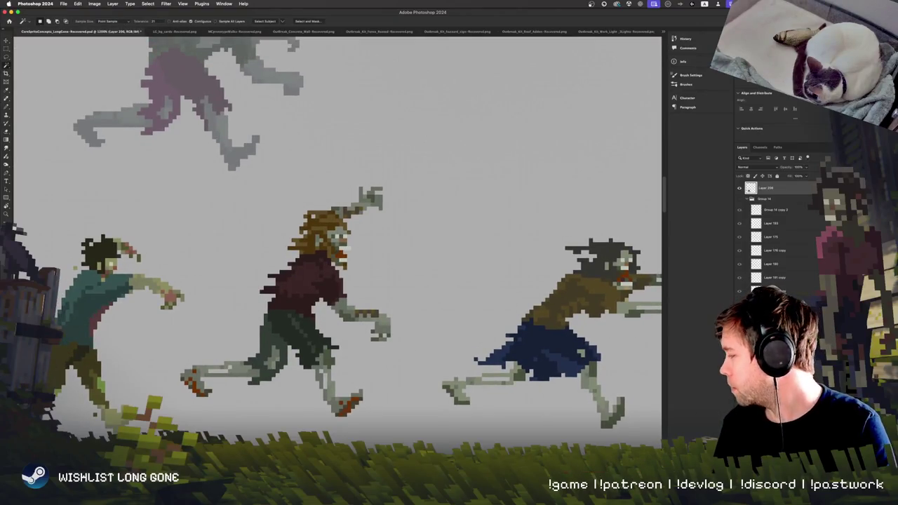
scroll(332, 263, up, 3)
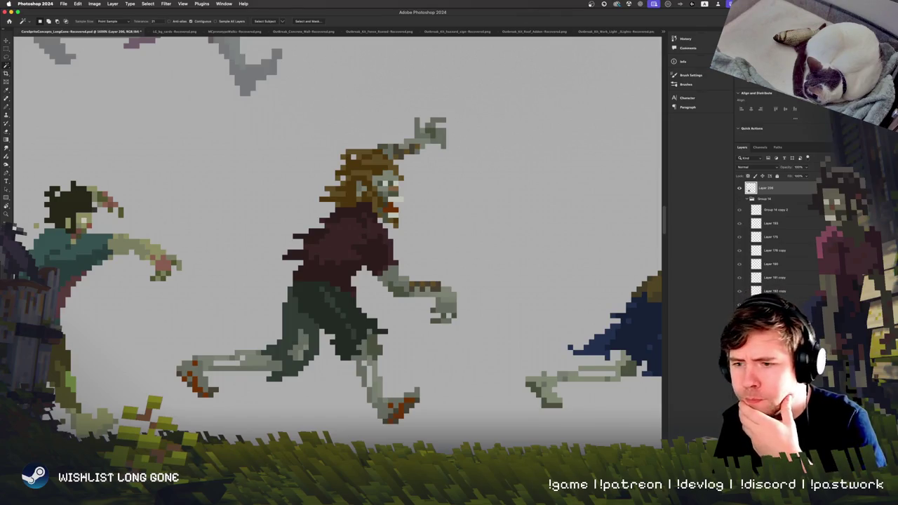
key(super+Tab)
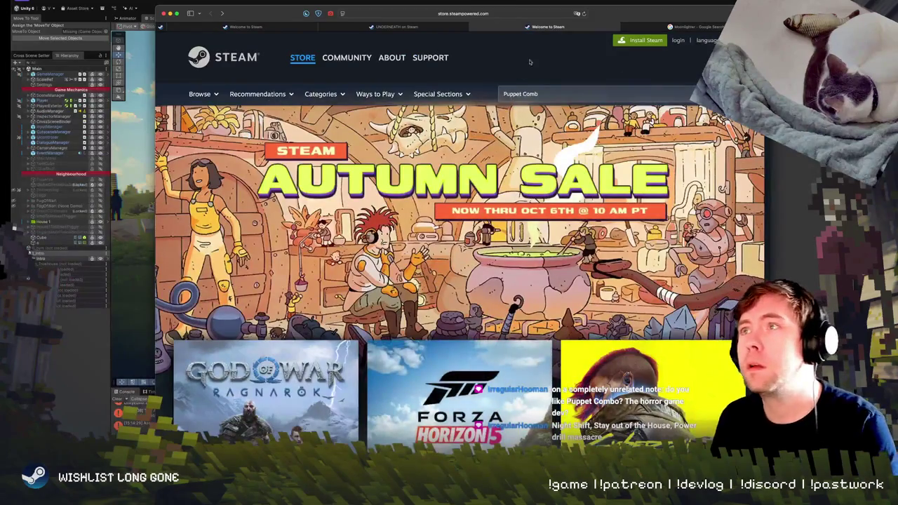
Search the Steam store for 'Puppet Combo' and open the Puppet Combo Bundle result
click(546, 91)
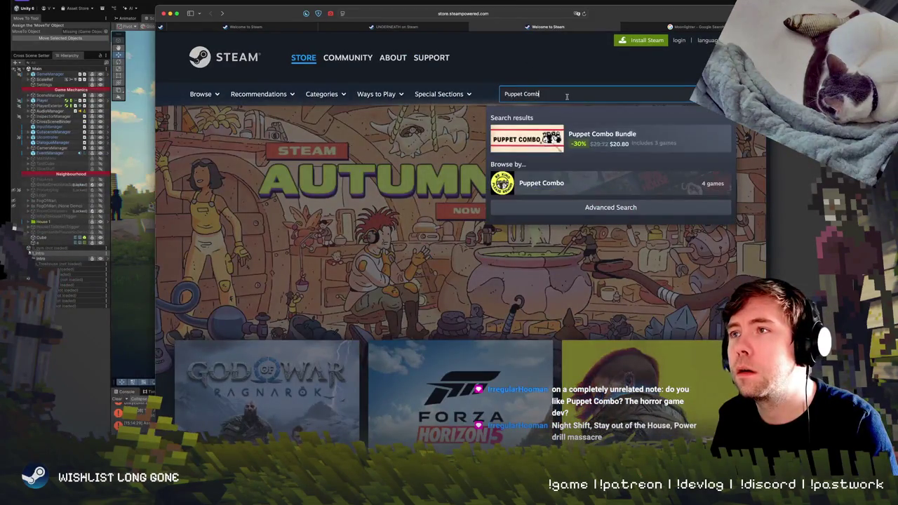
key(Return)
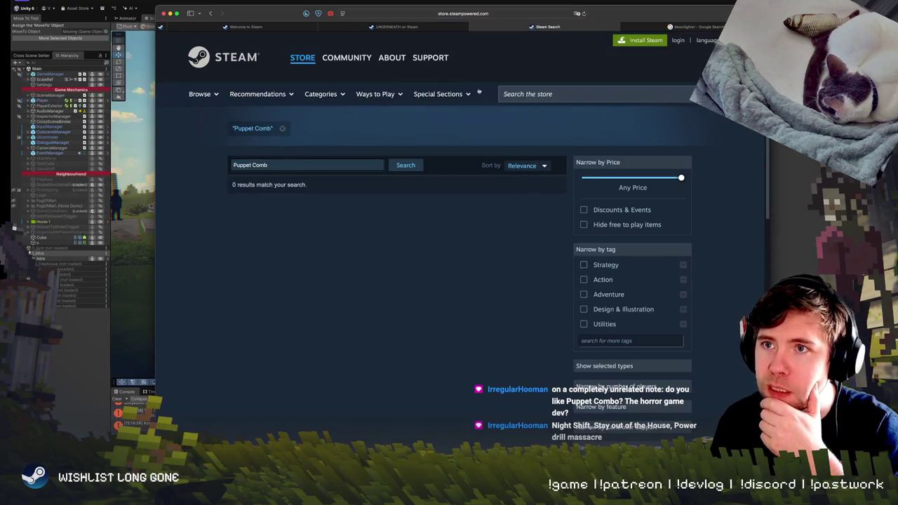
text(o)
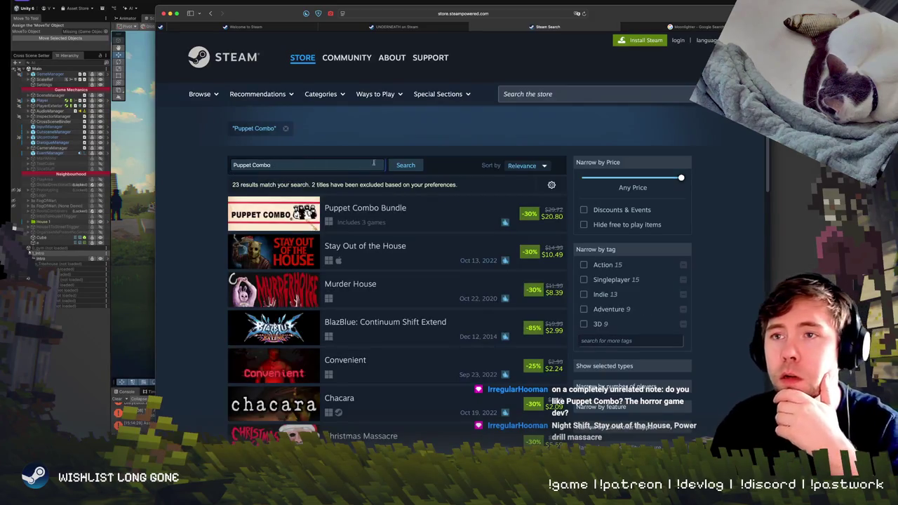
click(377, 209)
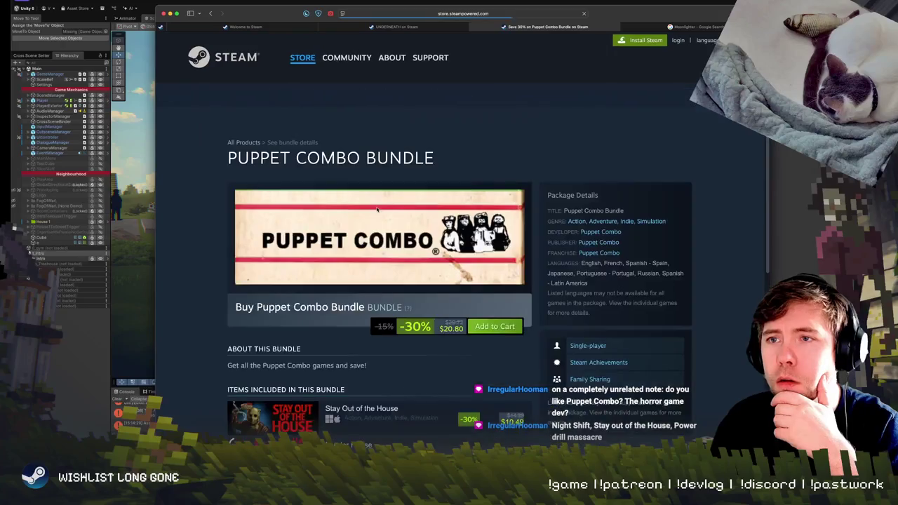
Open Stay Out of the House from the bundle's Items Included list
scroll(218, 285, down, 3)
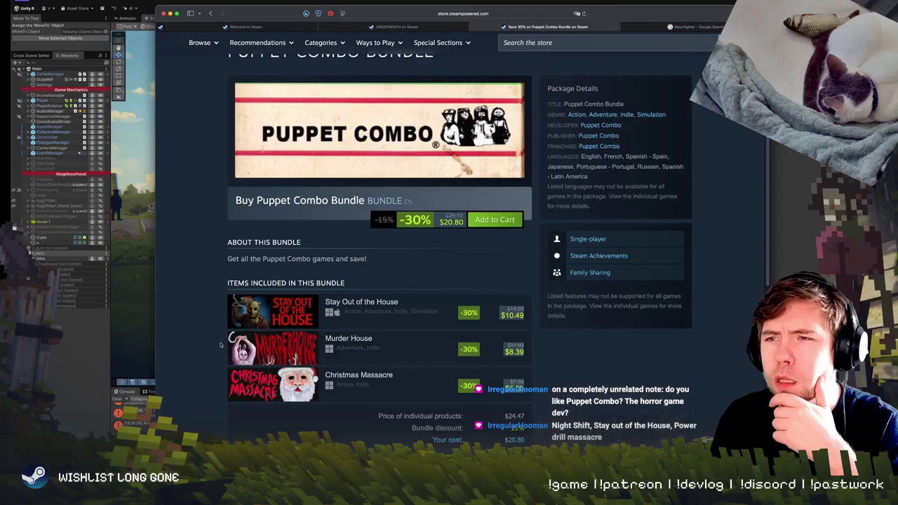
click(372, 304)
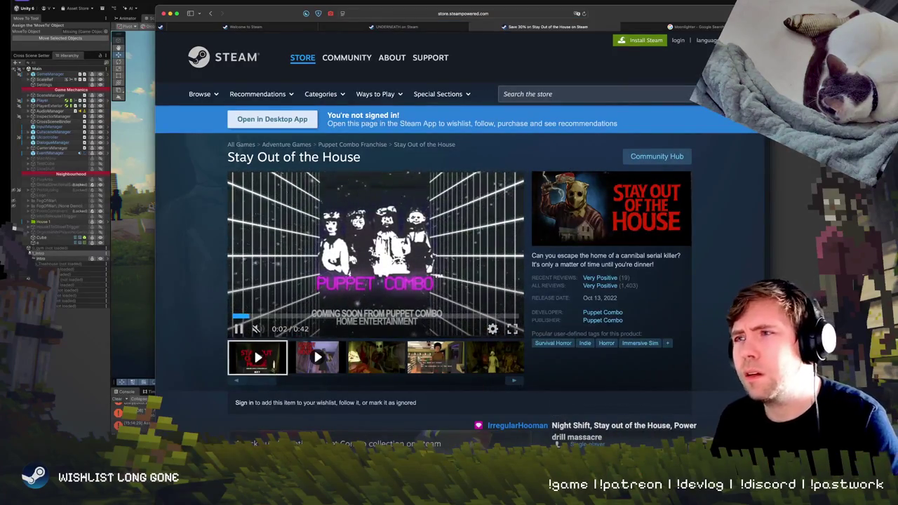
click(379, 357)
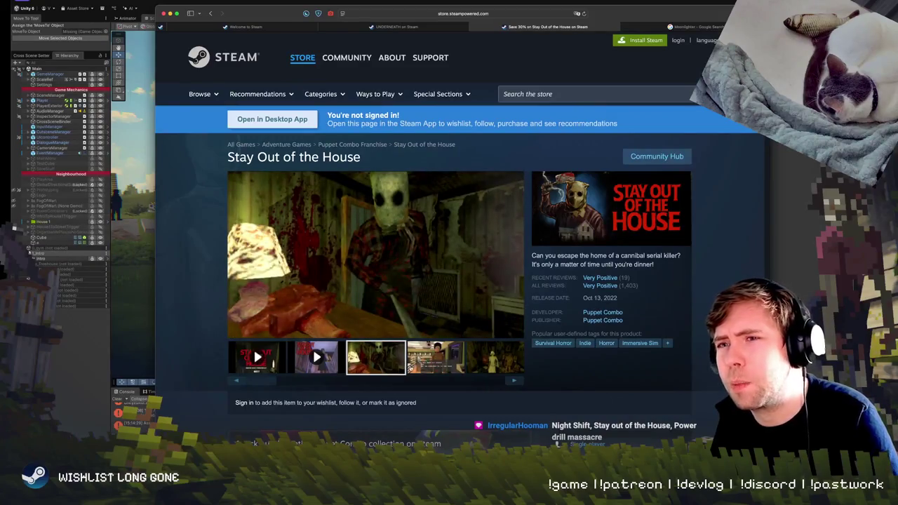
click(429, 367)
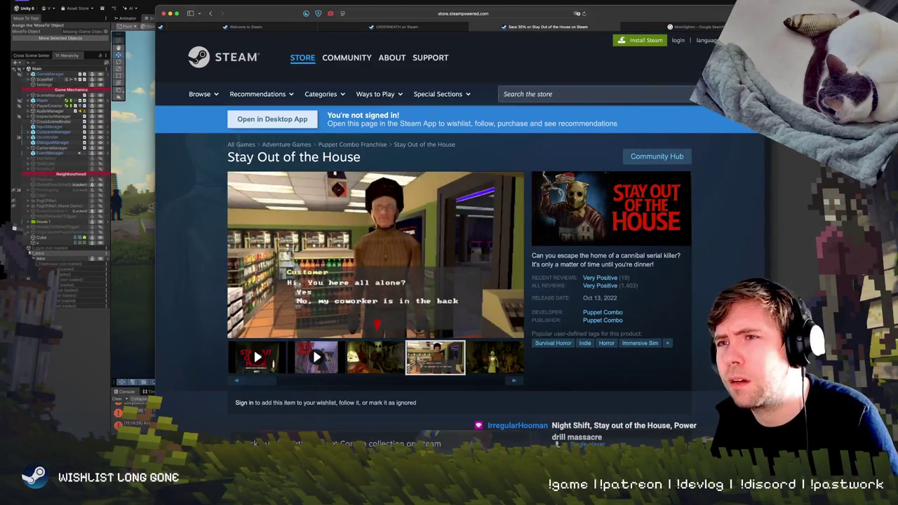
click(493, 357)
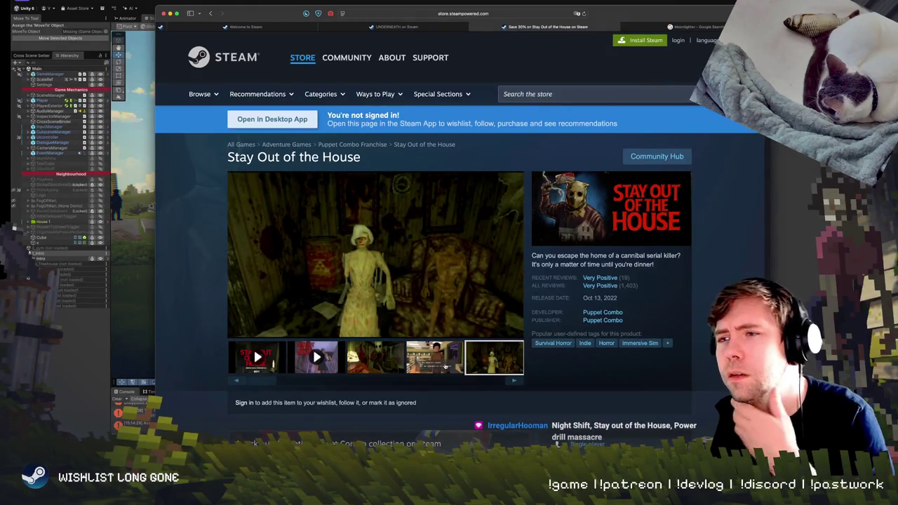
click(434, 357)
scroll(375, 379, down, 3)
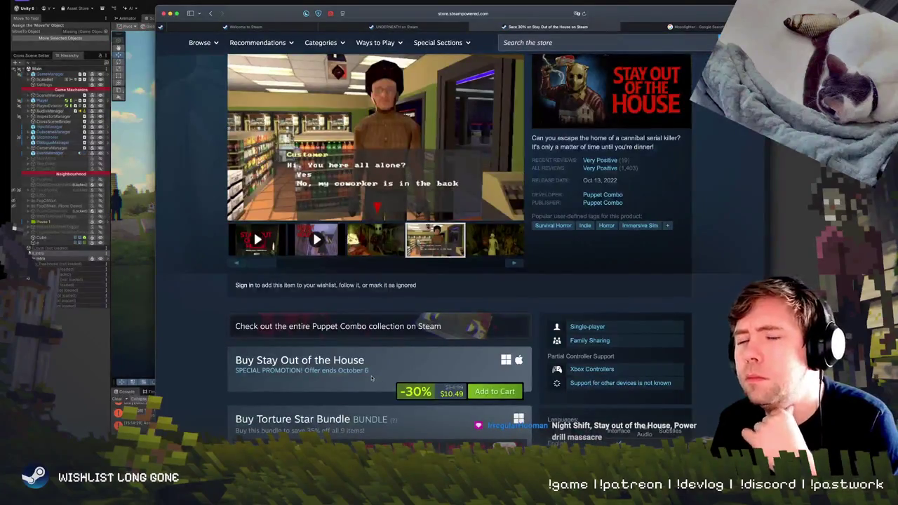
scroll(370, 376, down, 5)
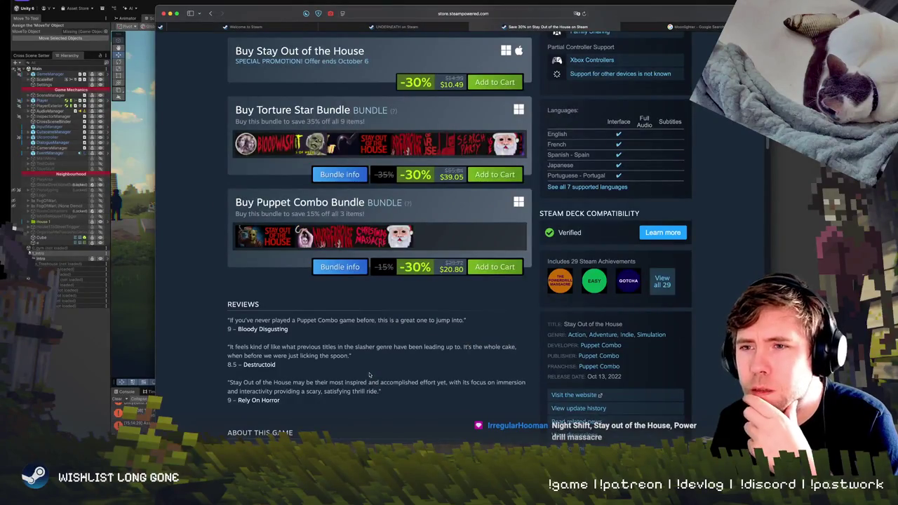
drag(295, 406, 316, 368)
click(316, 369)
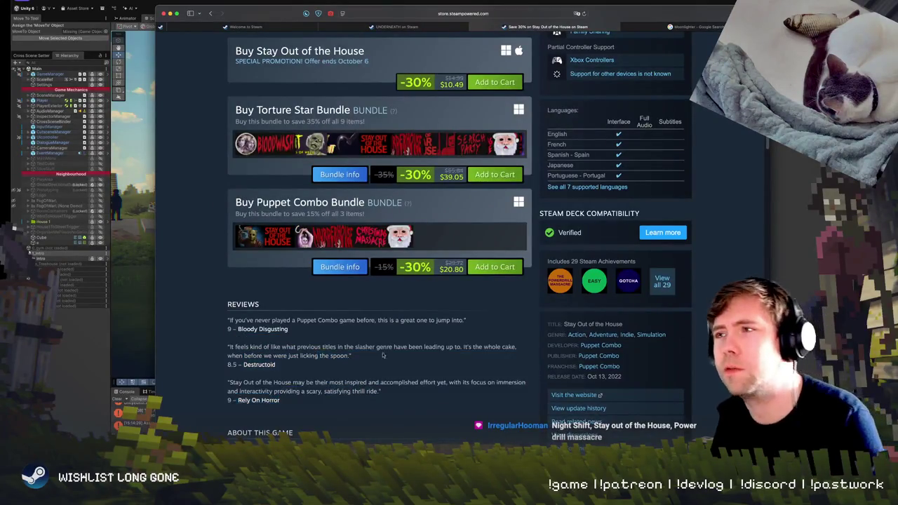
scroll(421, 316, up, 10)
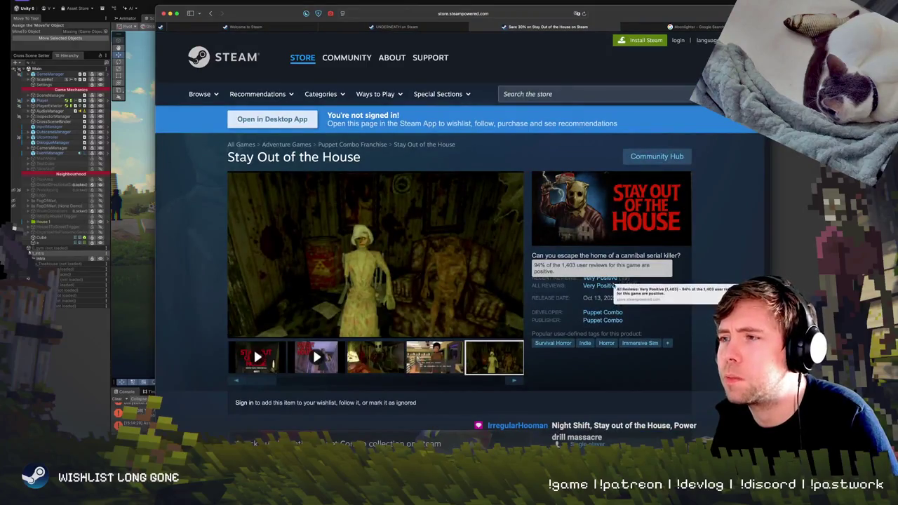
scroll(685, 350, down, 7)
scroll(526, 323, down, 10)
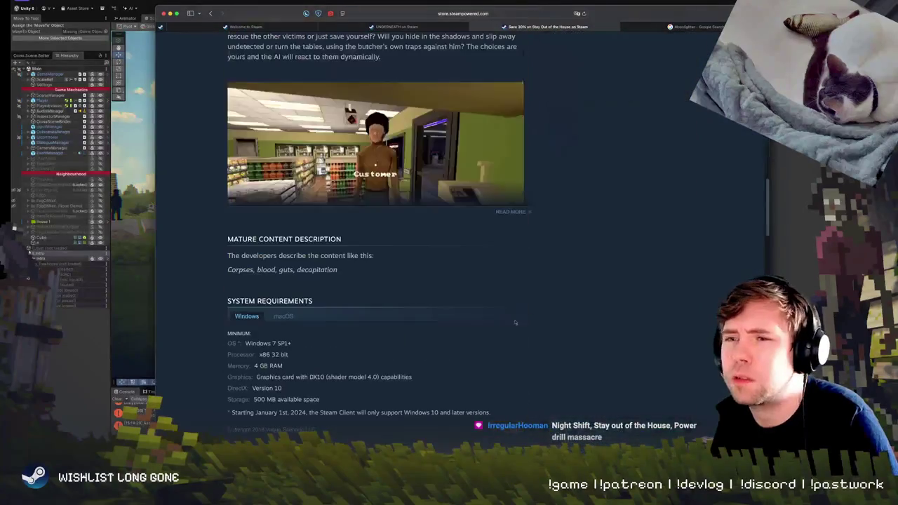
scroll(372, 295, down, 10)
scroll(426, 309, down, 5)
scroll(427, 310, up, 3)
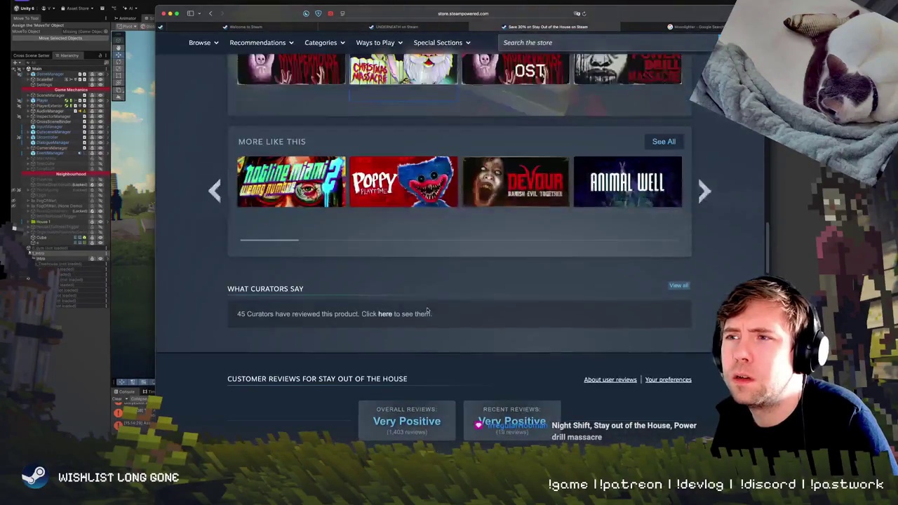
scroll(633, 315, up, 15)
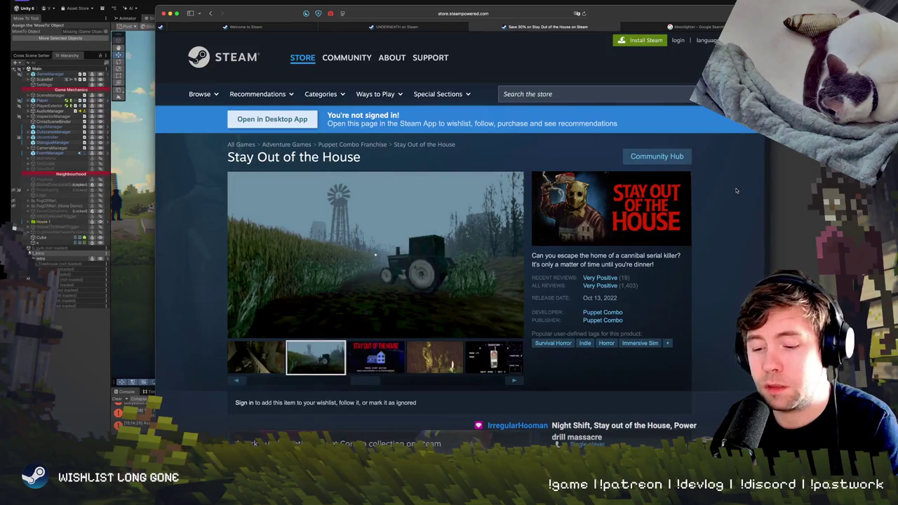
Run a quick 1400* calculation in the system search
key(super+space)
text(1400)
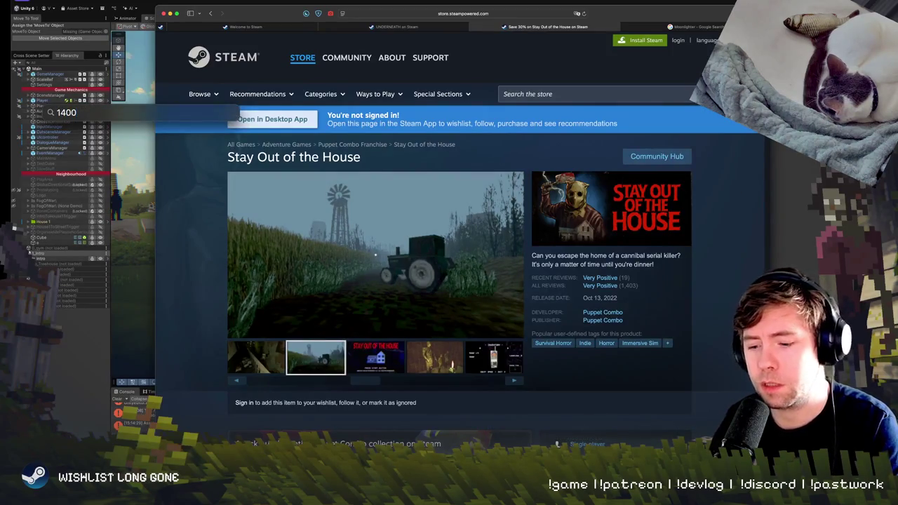
text(*)
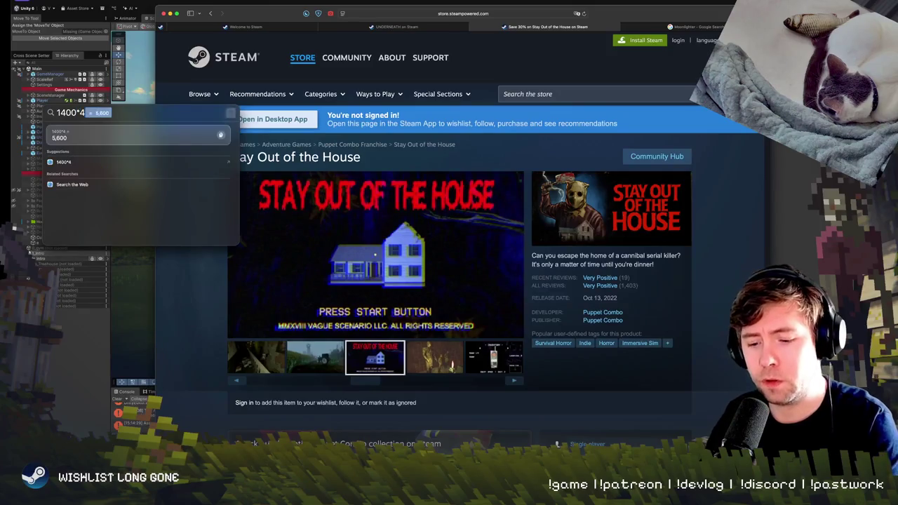
key(Return)
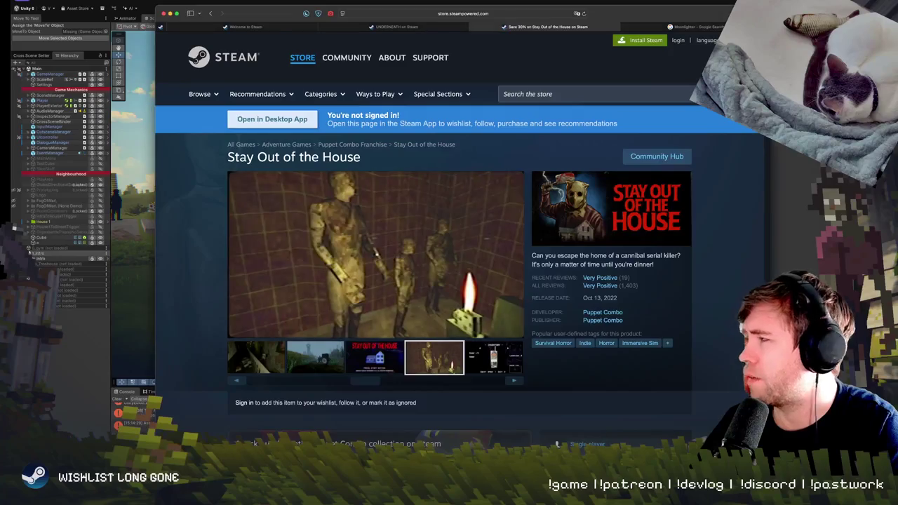
Add the Puppet Combo Bundle to the cart from the Stay Out of the House page
scroll(752, 267, down, 5)
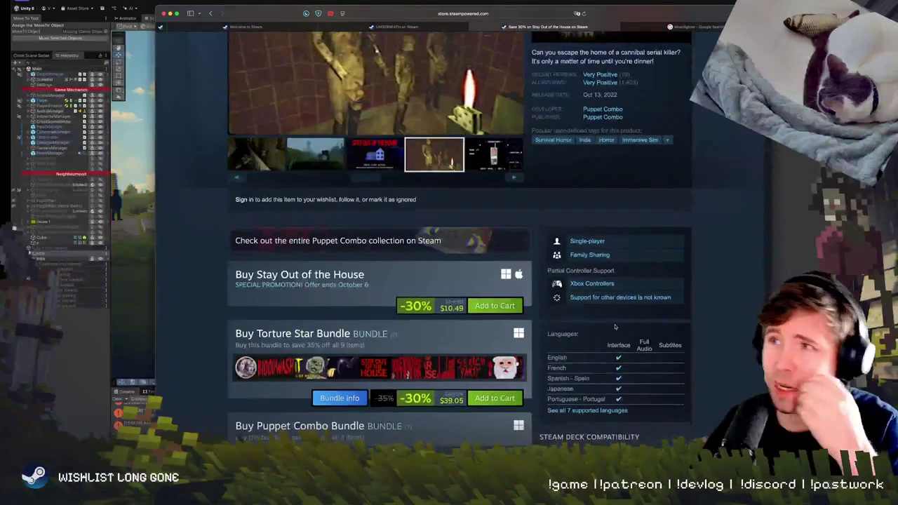
scroll(589, 335, down, 5)
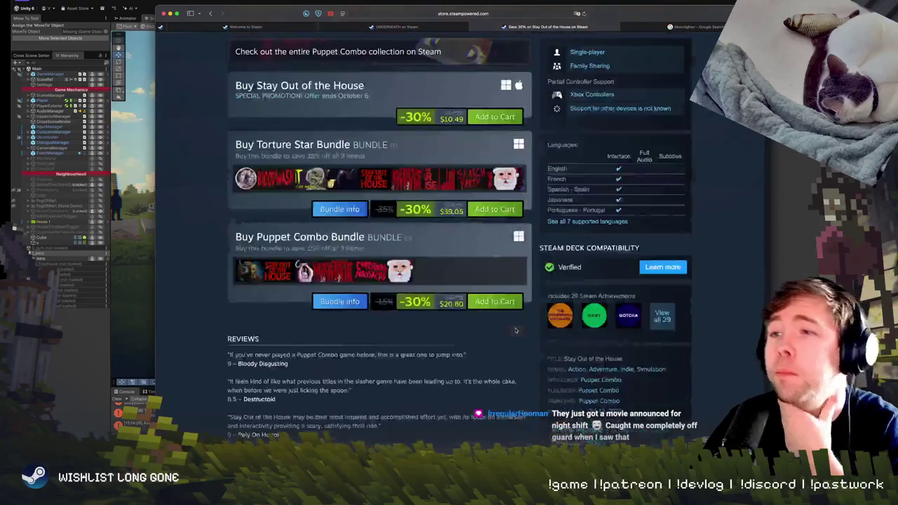
click(492, 300)
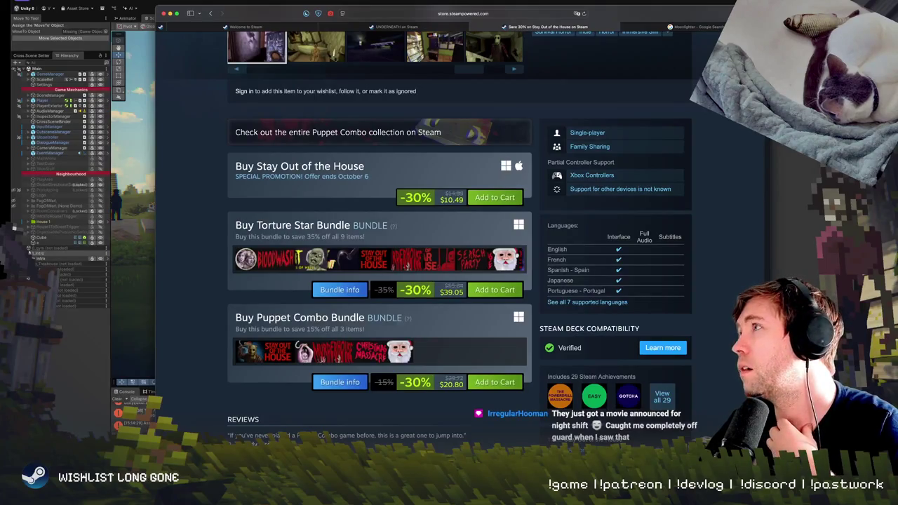
scroll(612, 201, up, 15)
text(exit 8)
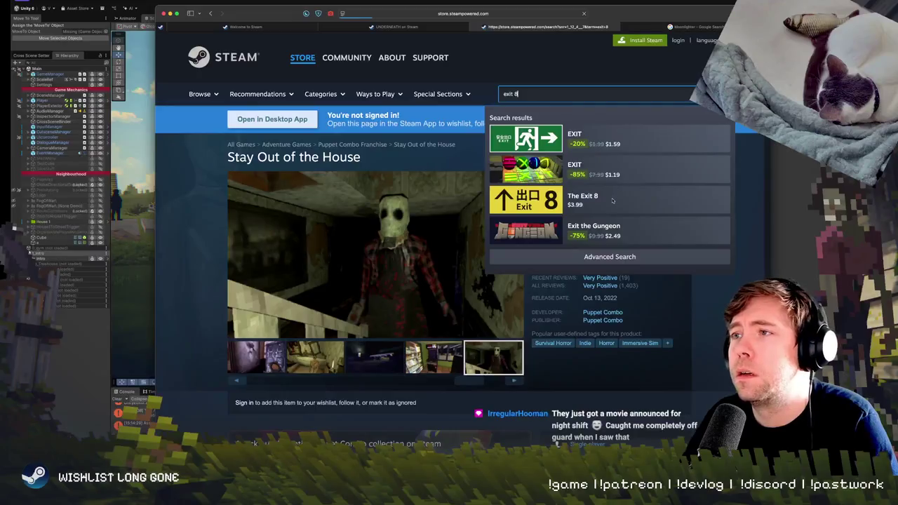
Open The Exit 8 store page from the full 'exit 8' results and view its next media items
key(Return)
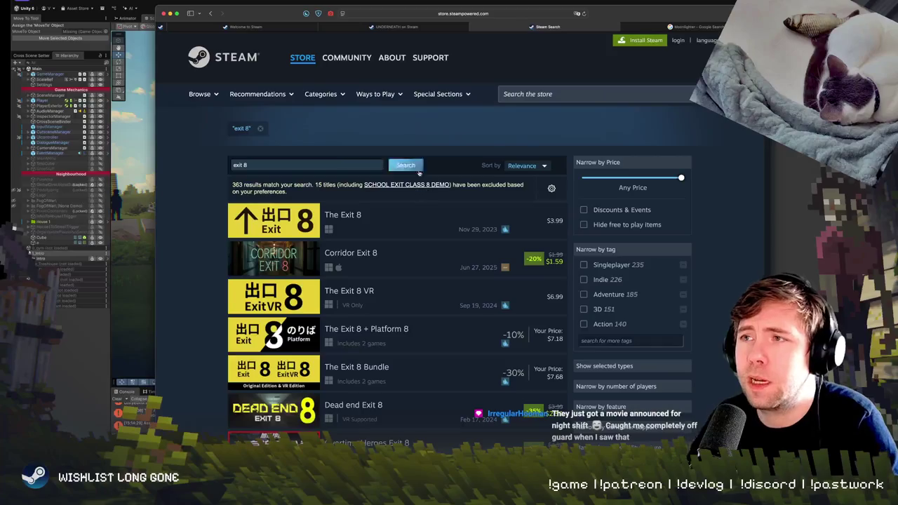
click(299, 220)
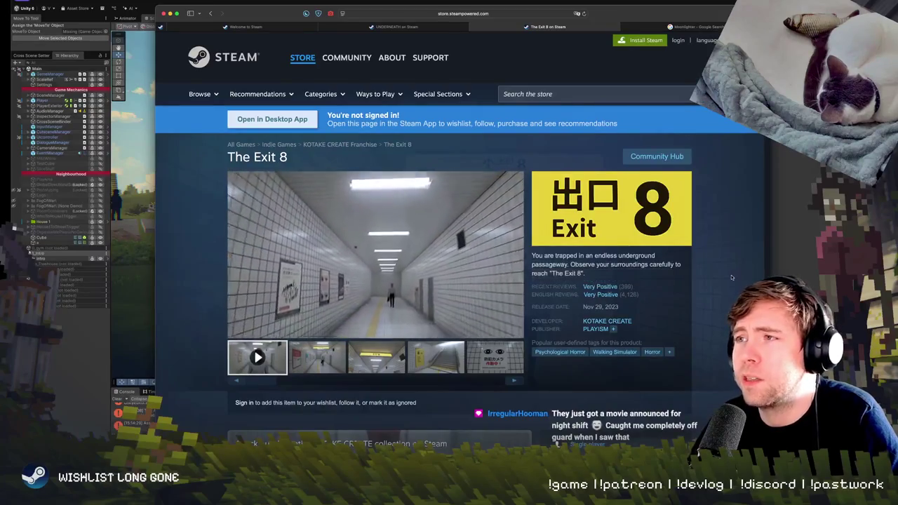
click(322, 365)
click(376, 358)
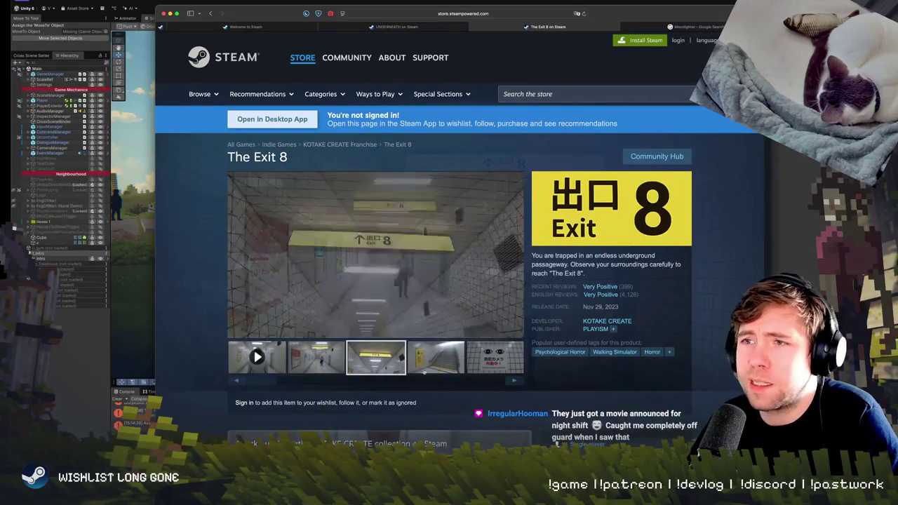
Browse the stairs and camera-sign screenshots, then nudge the browser window right and down
click(435, 358)
click(494, 363)
click(379, 358)
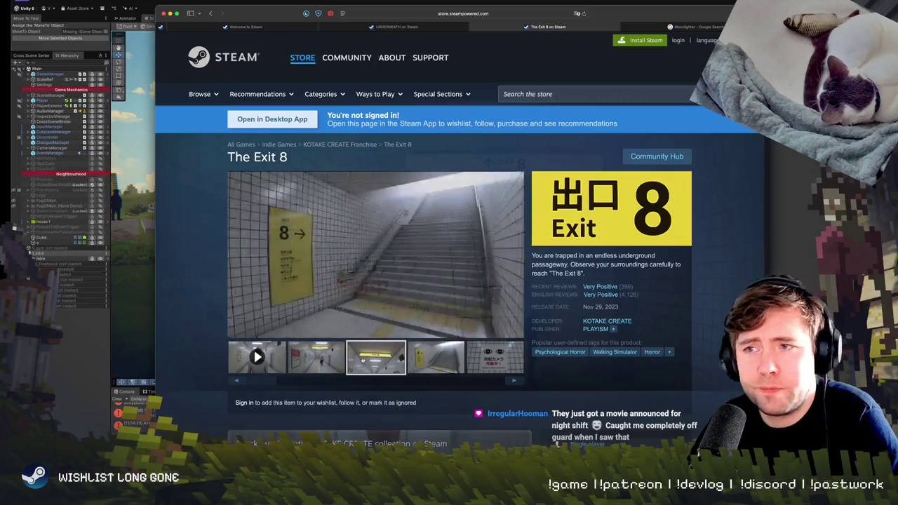
scroll(460, 325, down, 5)
scroll(571, 330, up, 5)
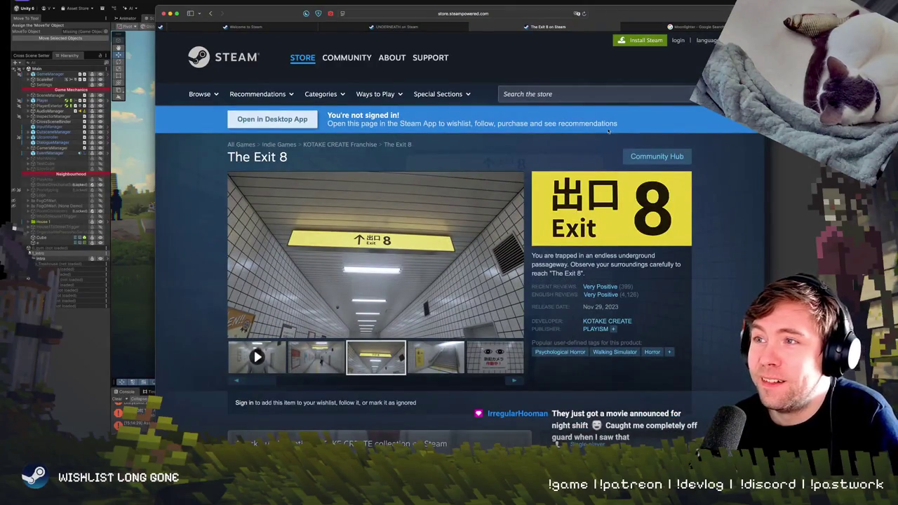
drag(615, 18, 659, 37)
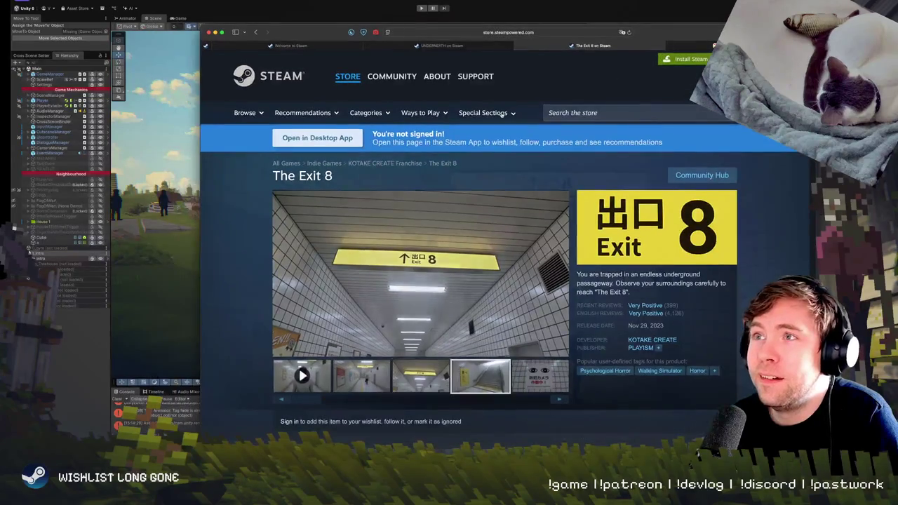
click(547, 33)
Load the address suggested for 'yo', then swap to the Unity editor and back to the browser
text(youtube)
key(Return)
click(708, 22)
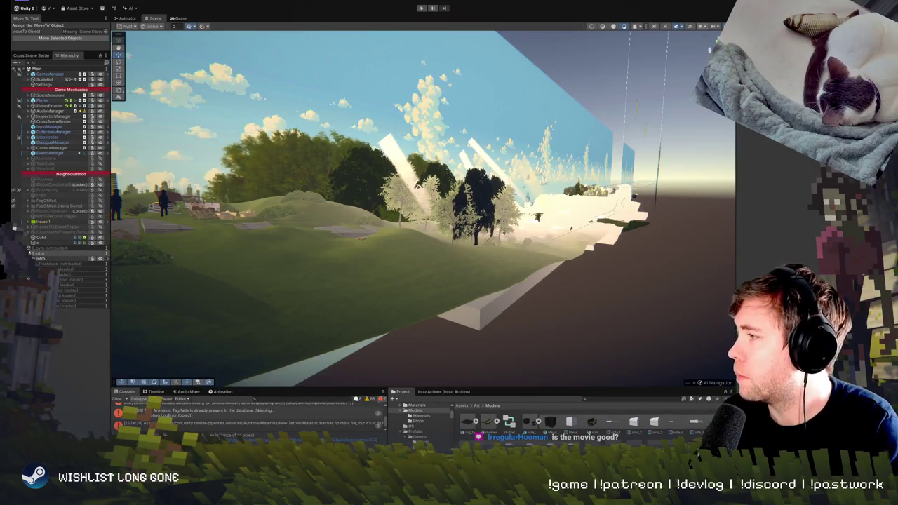
key(super+Tab)
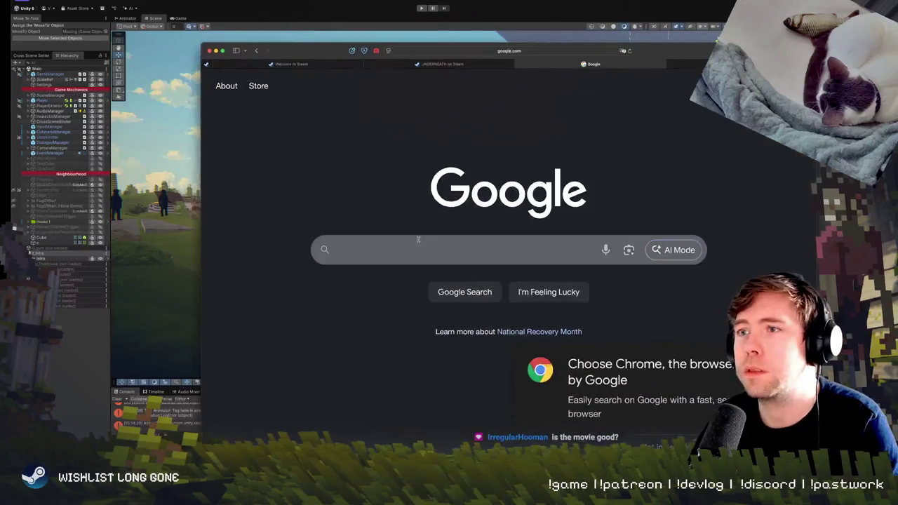
Focus the Google search box, then hide the browser and bring it back with Cmd+Tab
click(492, 253)
click(554, 234)
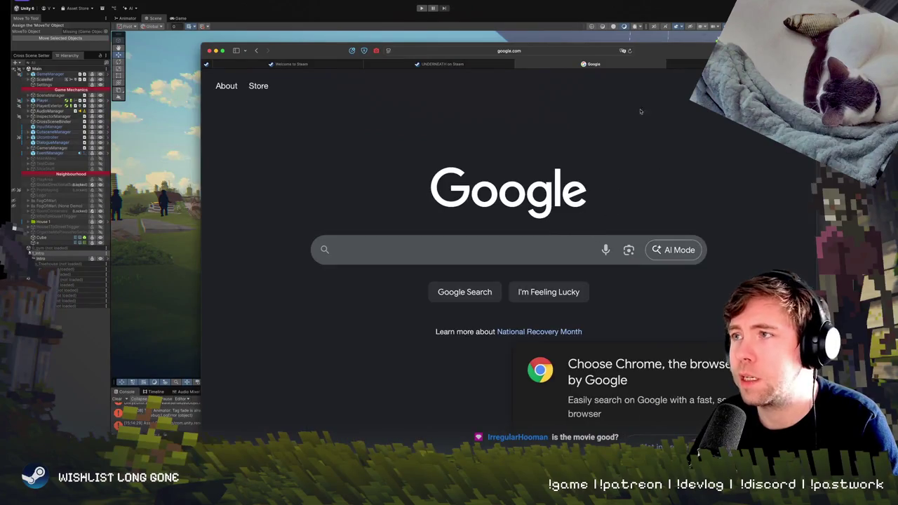
key(super+Tab)
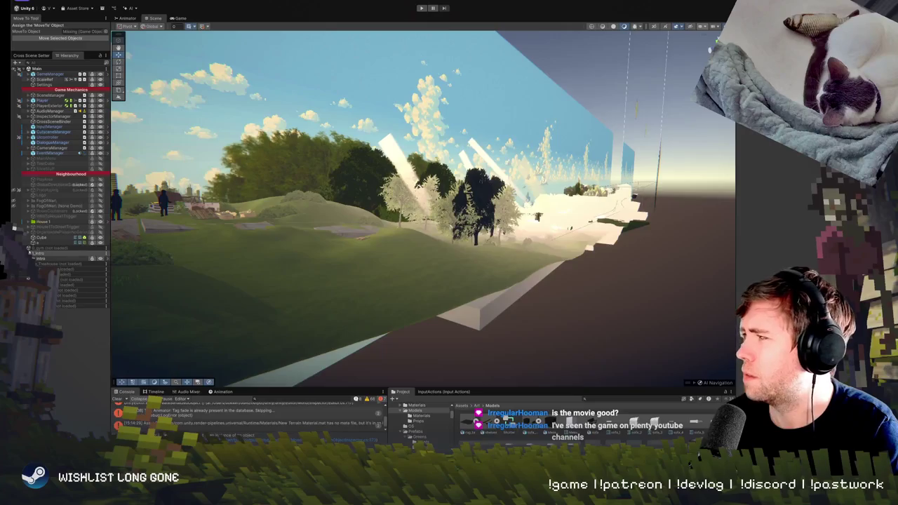
key(super+Tab)
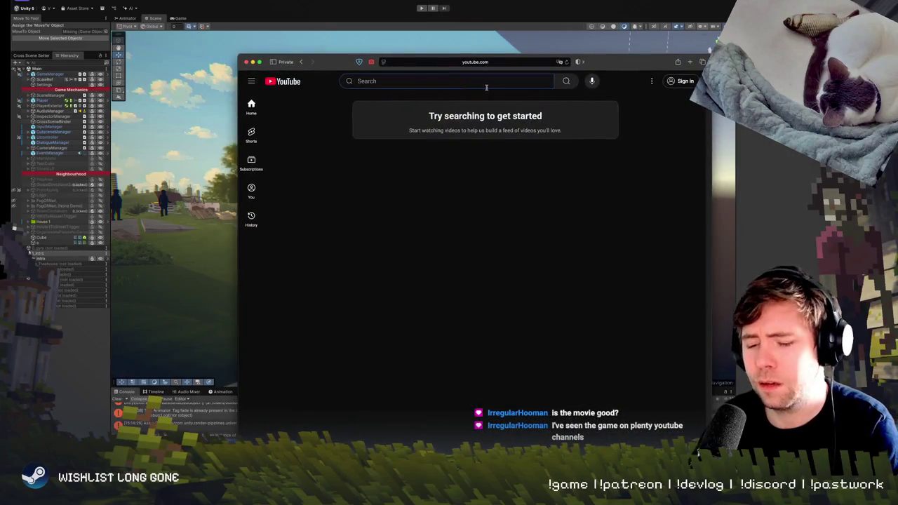
Search YouTube for 出口8映画 via the Japanese IME and open the top 8番出口 trailer
text(でぐち)
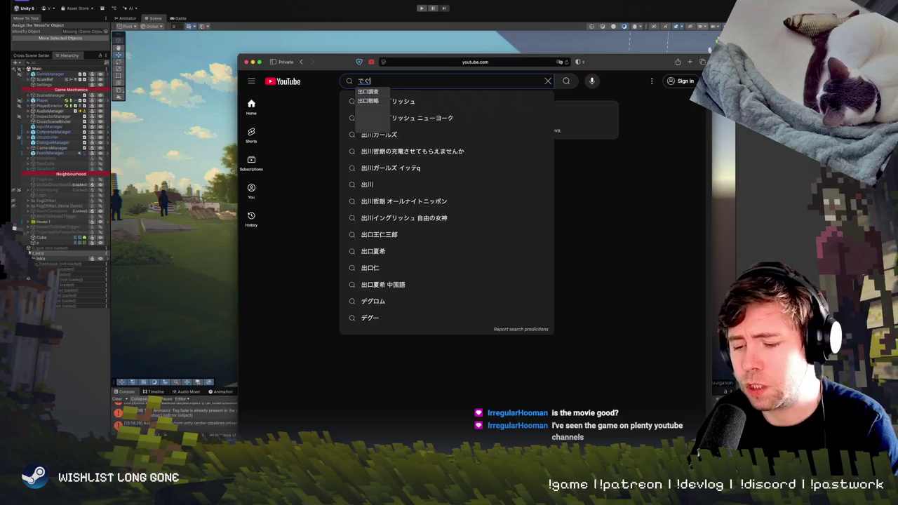
key(Return)
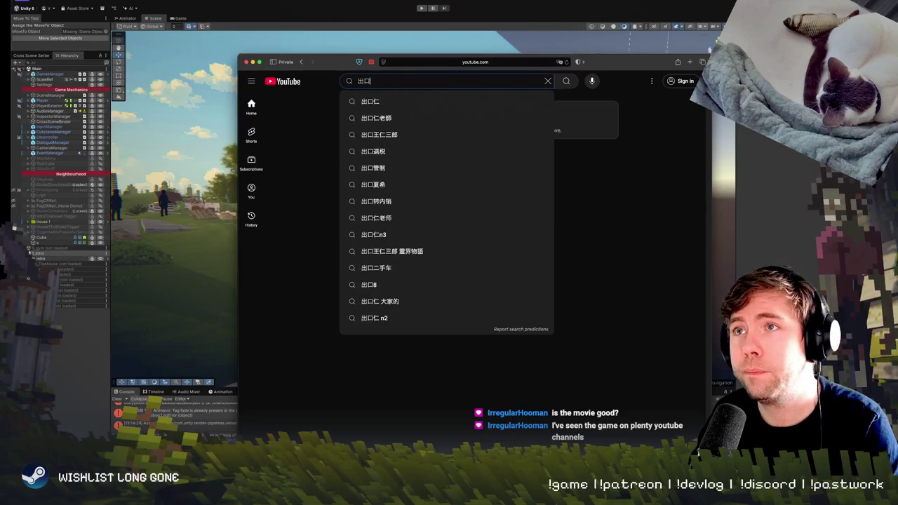
text(8)
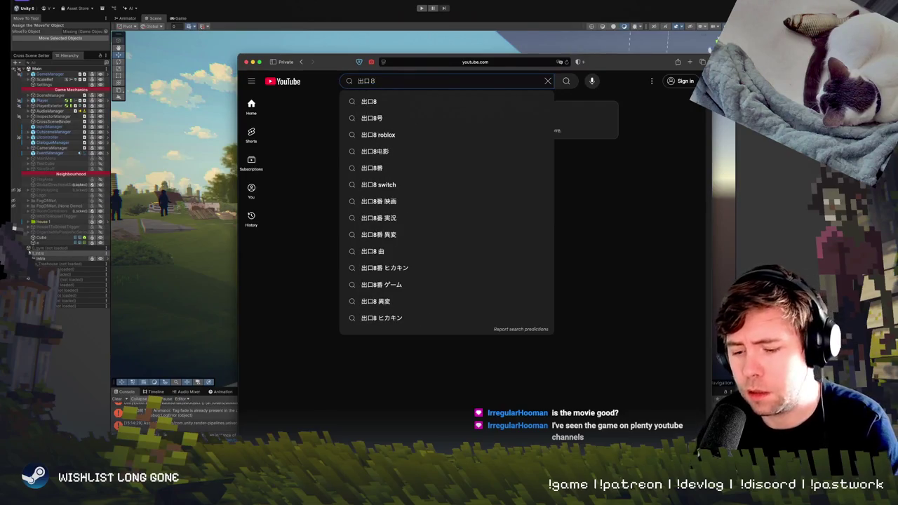
text(えいが)
key(Return)
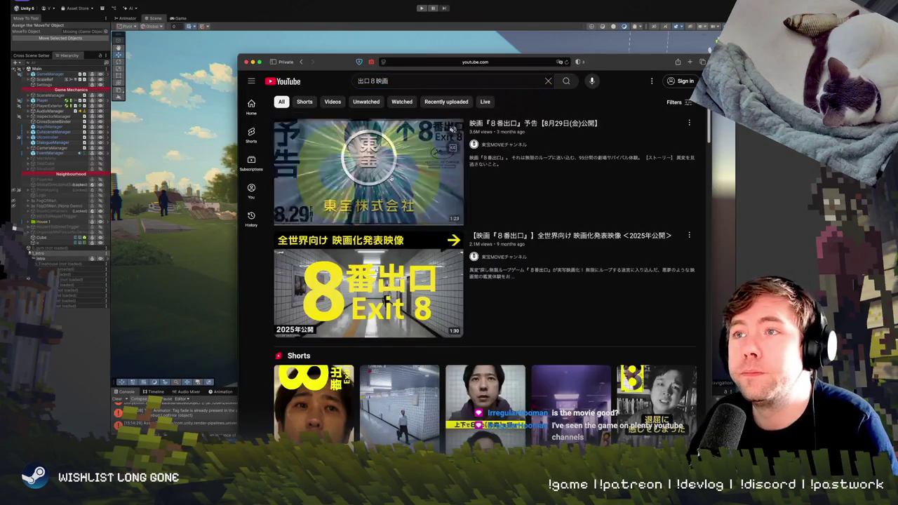
click(453, 129)
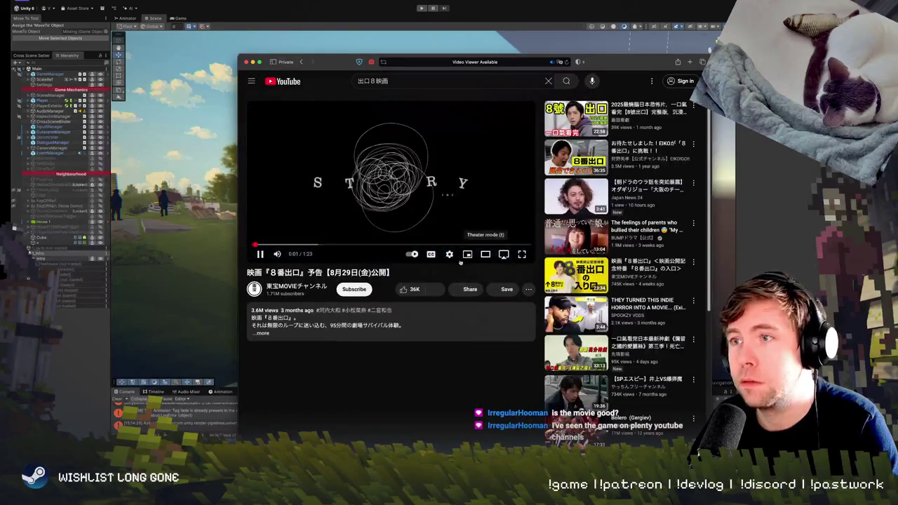
Play the 8番出口 trailer in Theater mode, shift the window left and turn the sound on
click(485, 254)
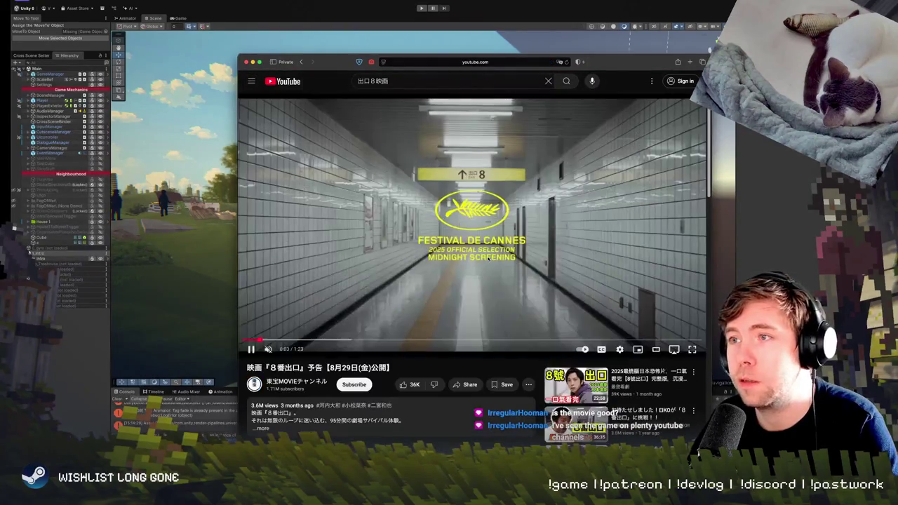
drag(617, 65, 501, 70)
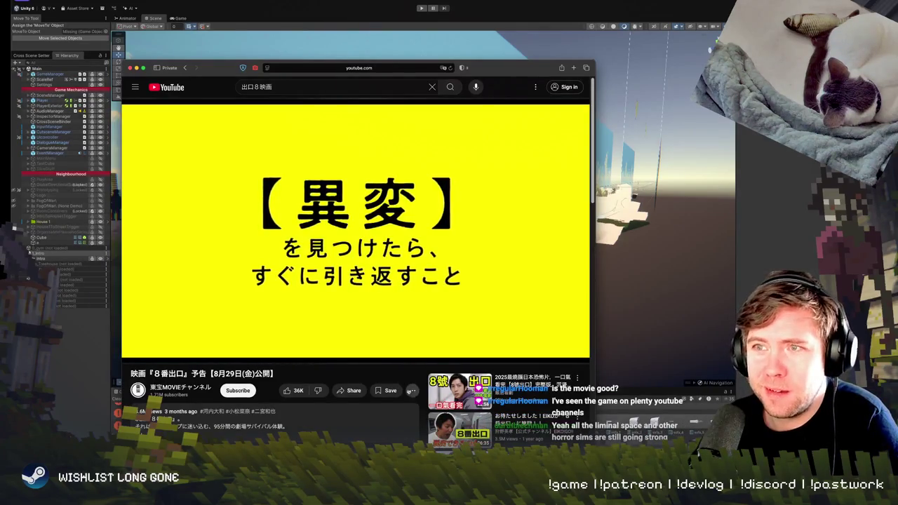
mouse_move(275, 345)
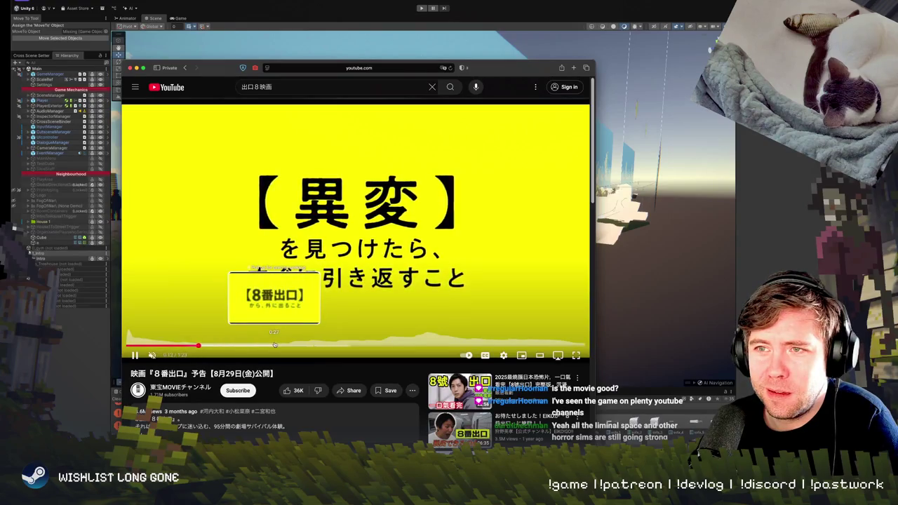
click(167, 355)
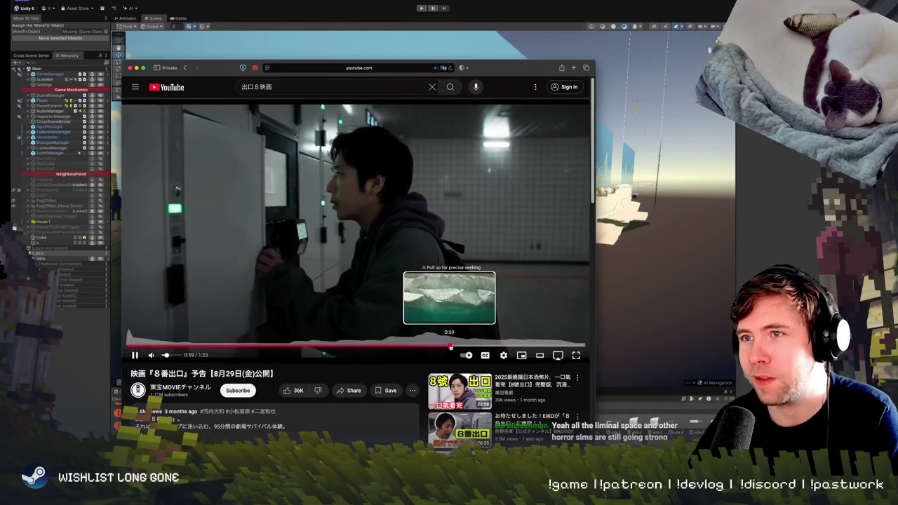
Skip the trailer ahead past 0:59, then return to the Photoshop zombie canvas
drag(450, 346, 451, 345)
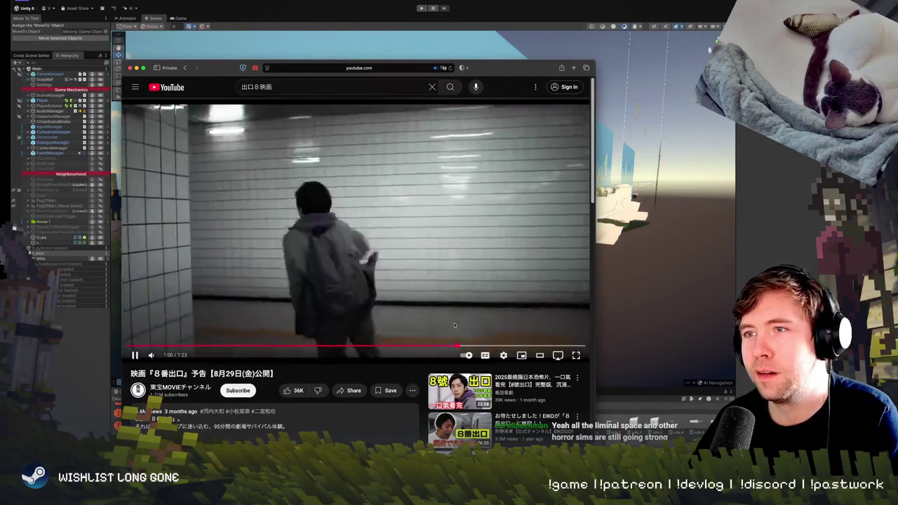
key(l)
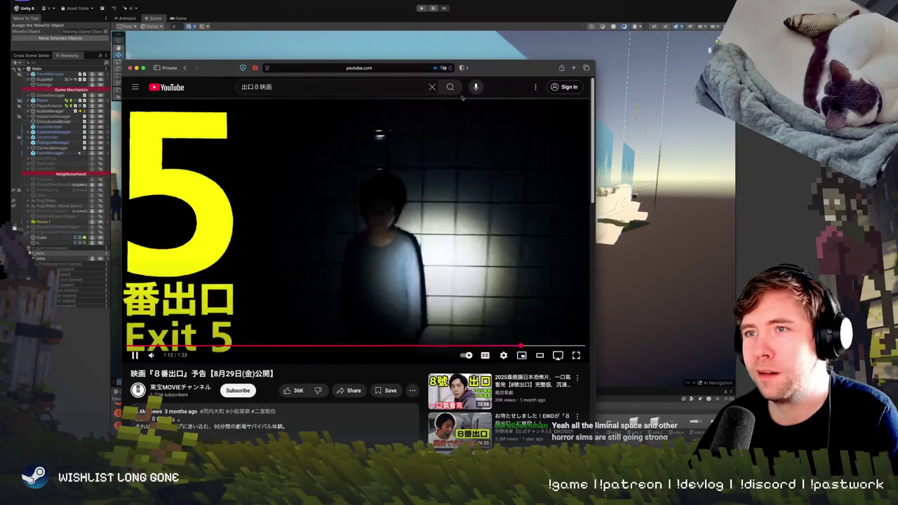
key(super+Tab)
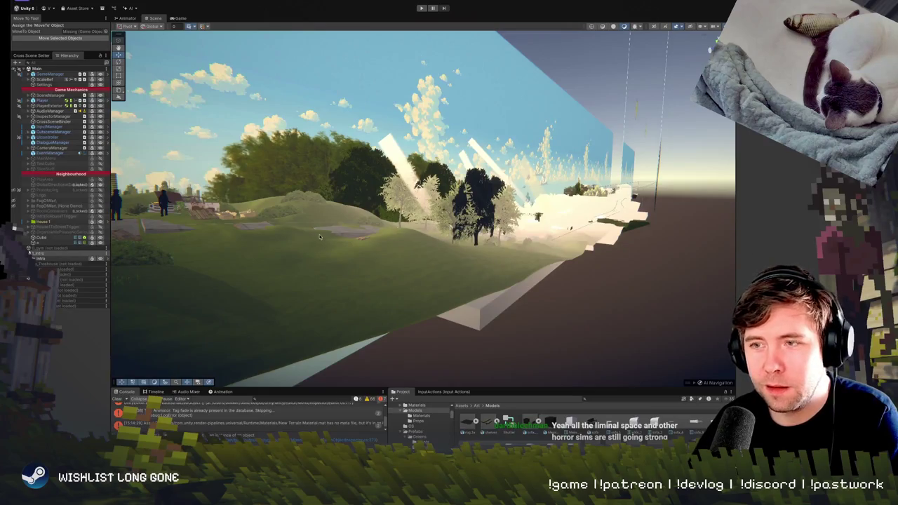
key(super+Tab)
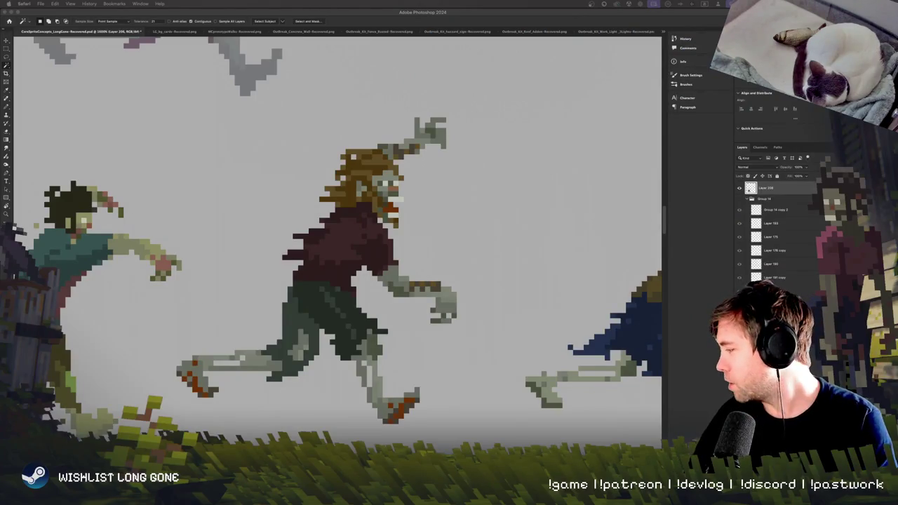
Focus Photoshop and pan right across the running zombie sprite canvas
click(303, 328)
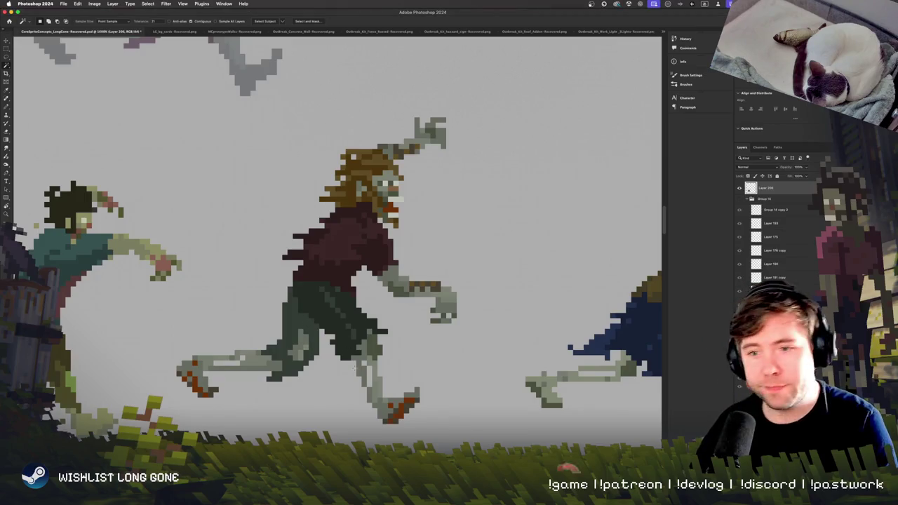
scroll(330, 266, right, 2)
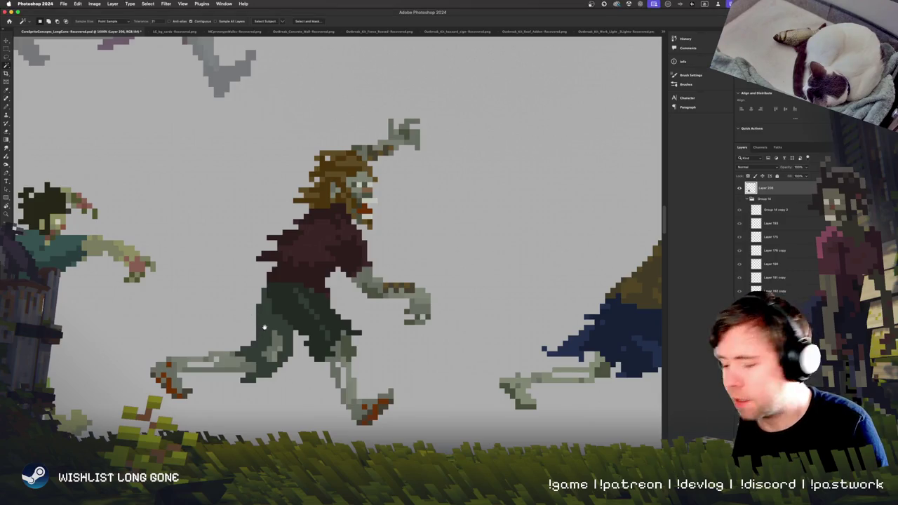
scroll(264, 328, right, 3)
Switch to the Pencil and sample the colour of the zombie's leg
key(b)
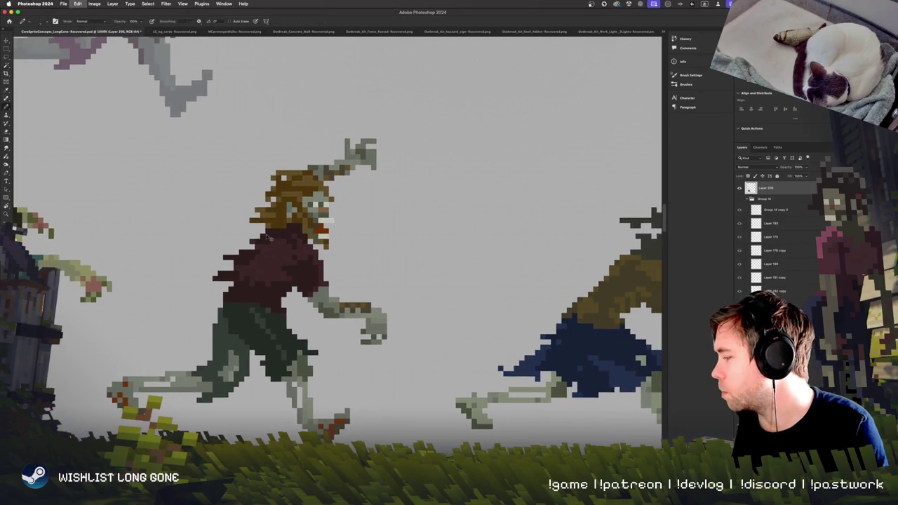
scroll(268, 237, right, 3)
alt+click(133, 300)
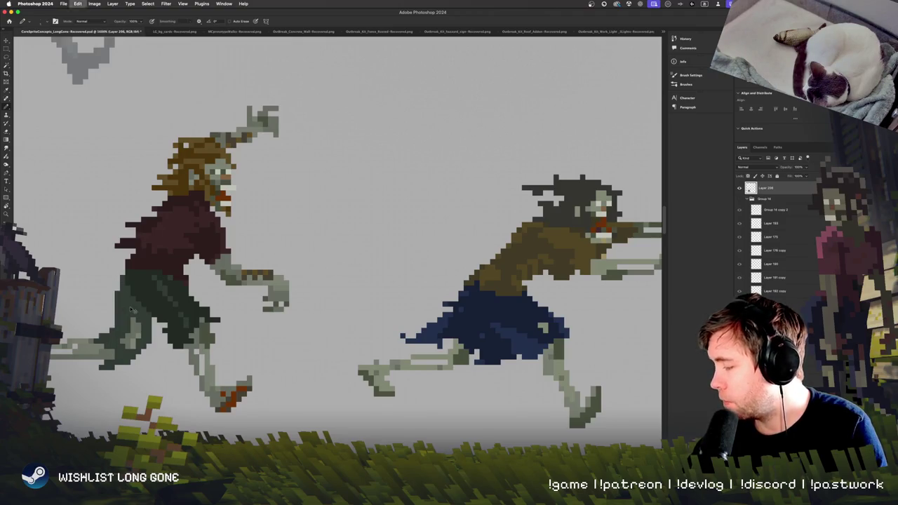
scroll(101, 281, left, 3)
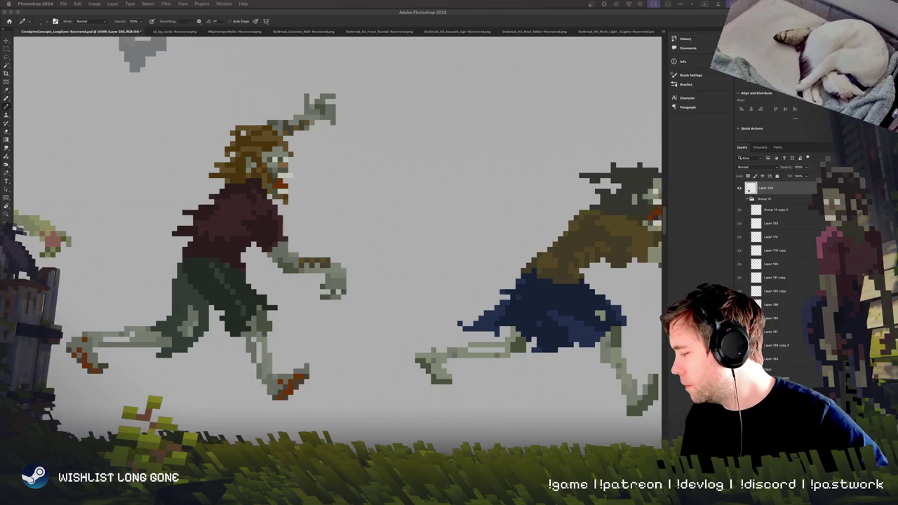
Pan around the zombie sprites, then switch to the Magic Wand to select the sprite pixels
click(356, 227)
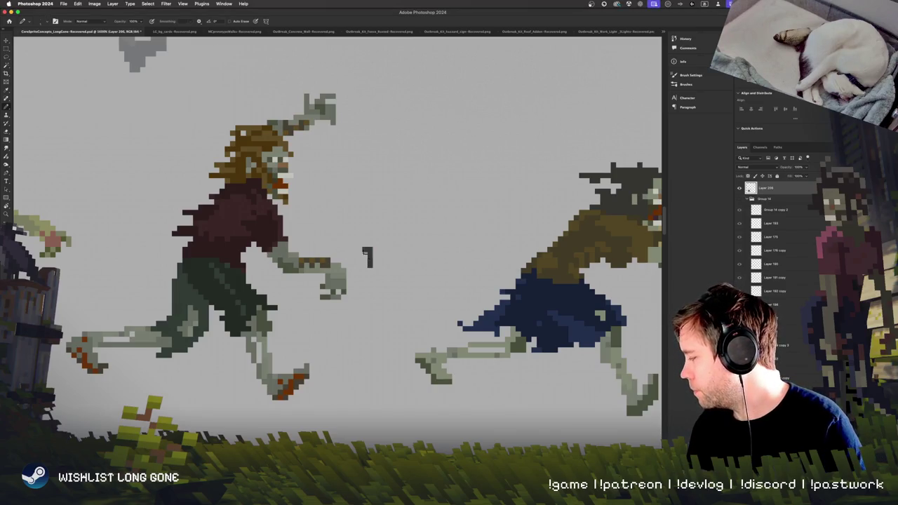
scroll(329, 320, up, 2)
scroll(329, 321, right, 2)
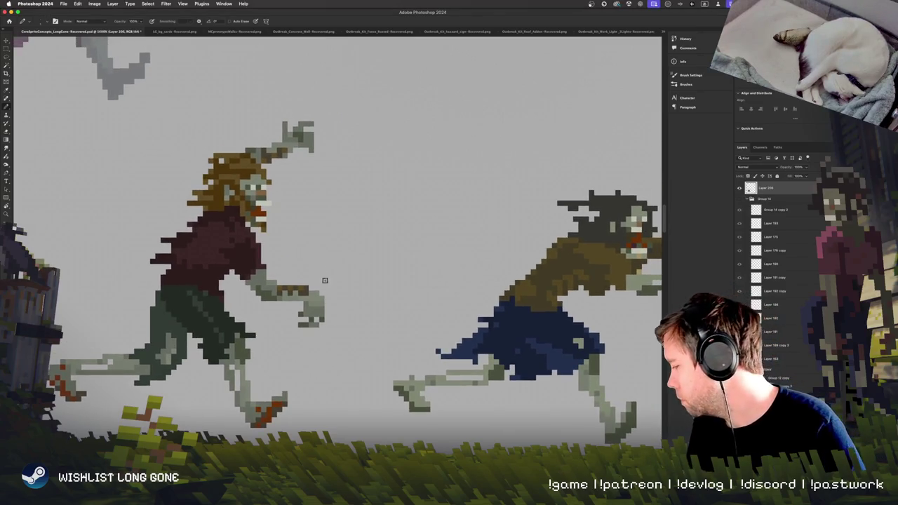
scroll(325, 281, up, 2)
scroll(325, 281, left, 1)
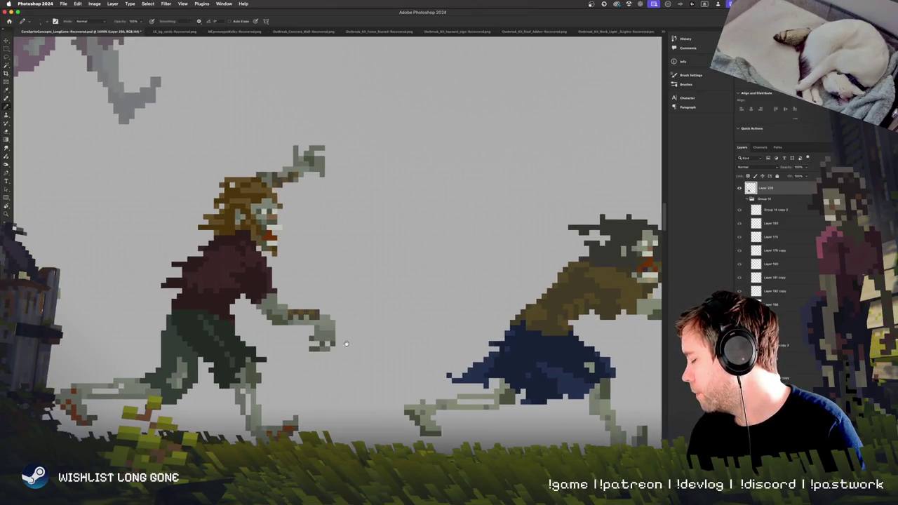
scroll(346, 344, down, 2)
scroll(346, 344, left, 2)
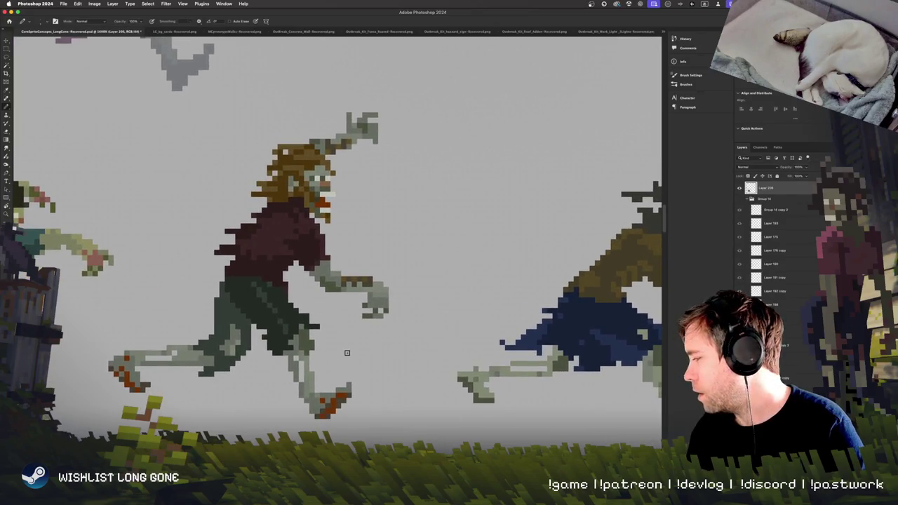
key(w)
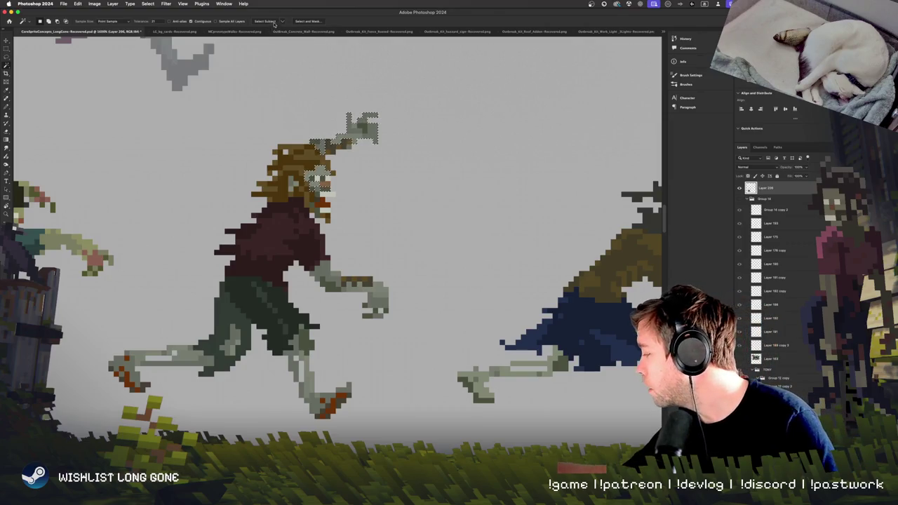
click(284, 50)
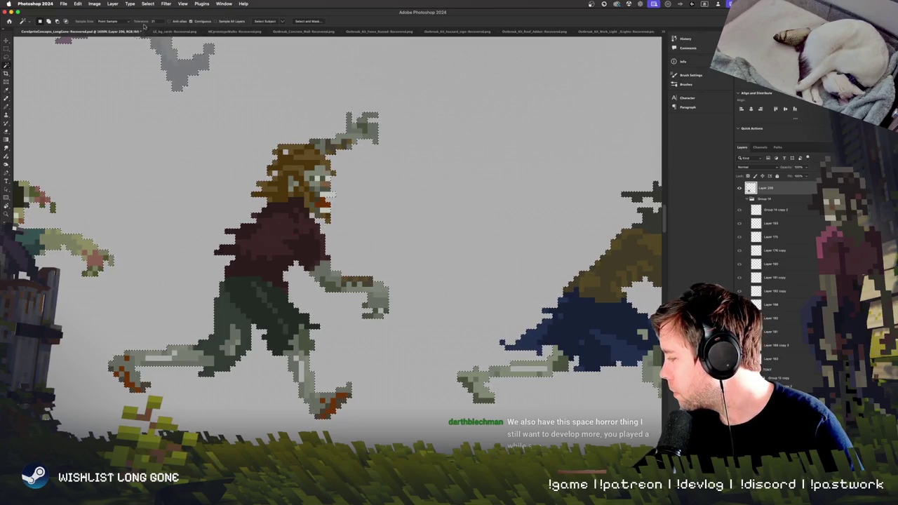
After a trial grey-forearm selection, Magic-Wand the zombie figures' pixels and zoom out
click(344, 261)
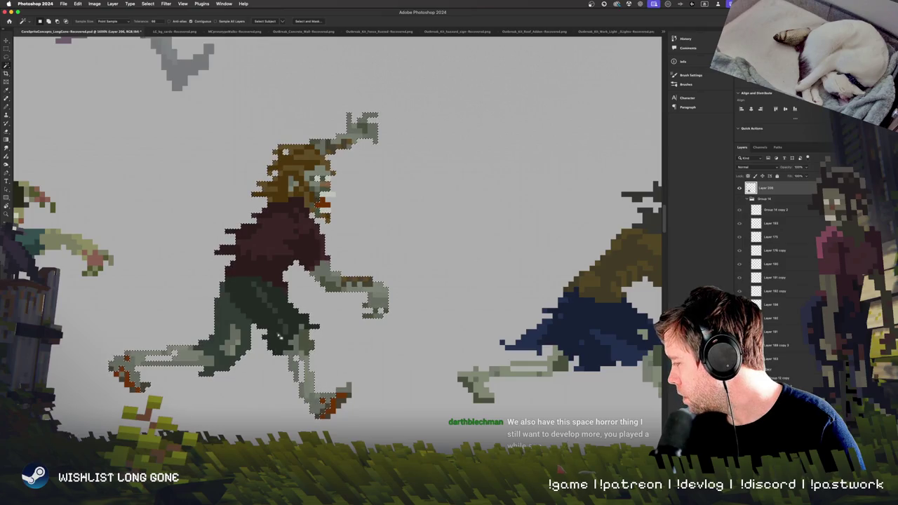
click(7, 47)
key(super+d)
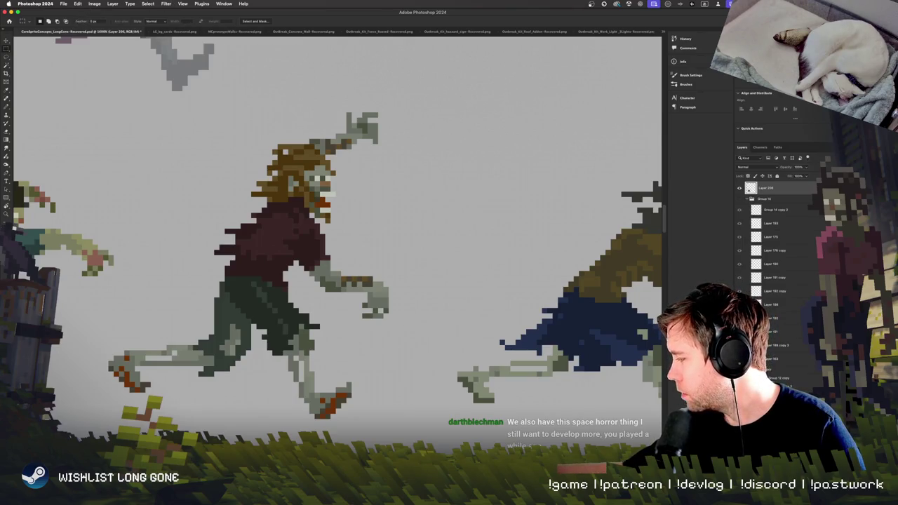
click(7, 64)
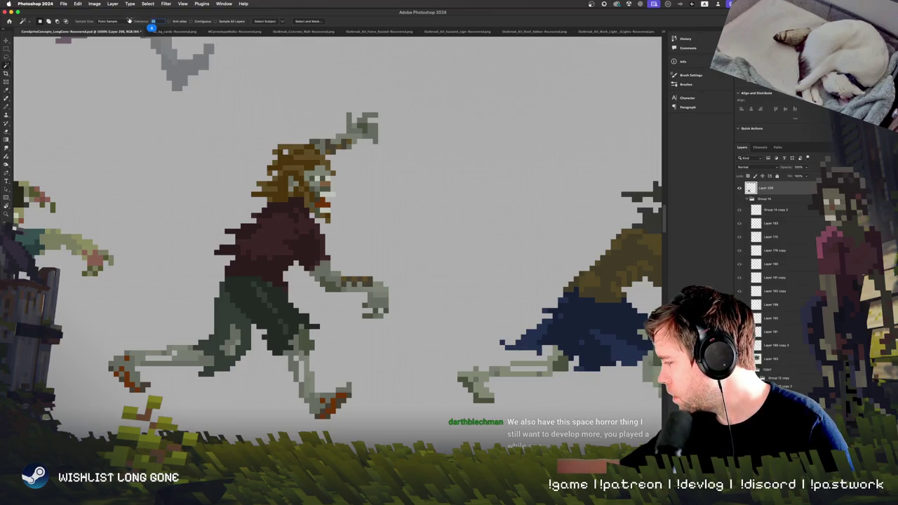
click(314, 337)
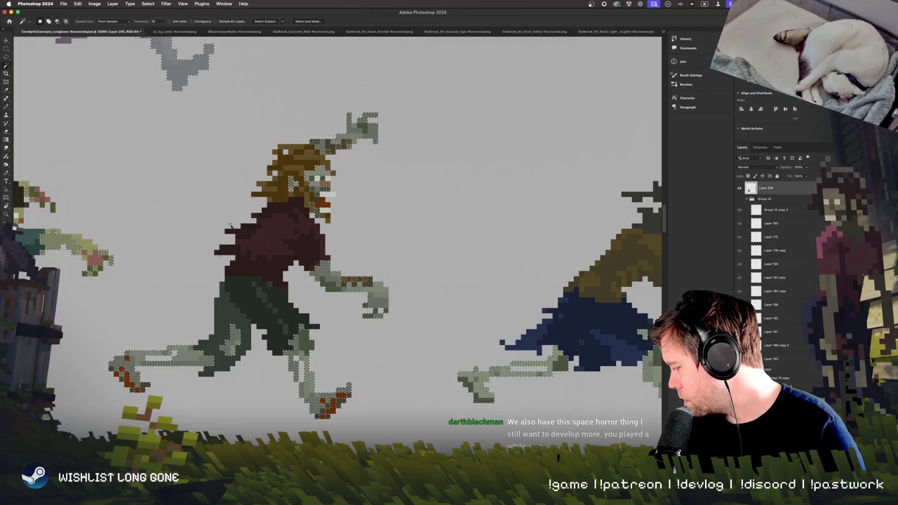
key(super+minus)
key(super+minus)
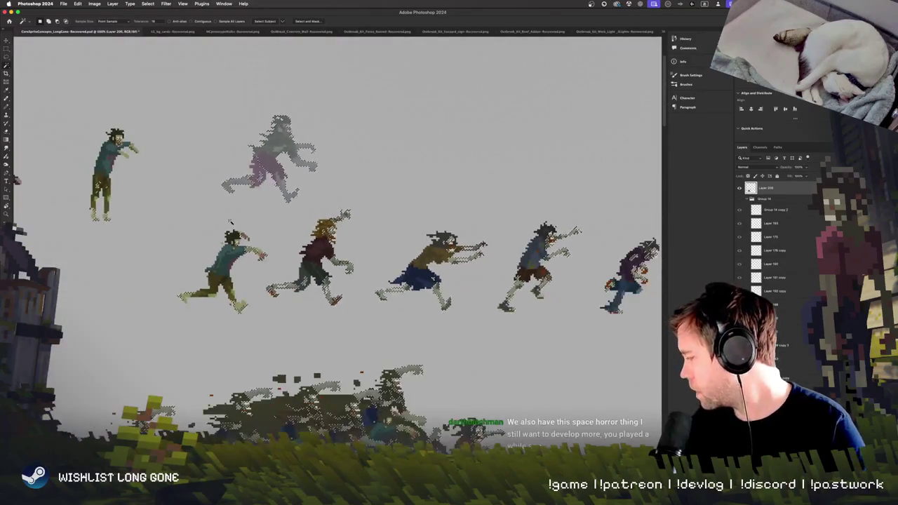
scroll(233, 225, down, 5)
click(7, 43)
key(super+minus)
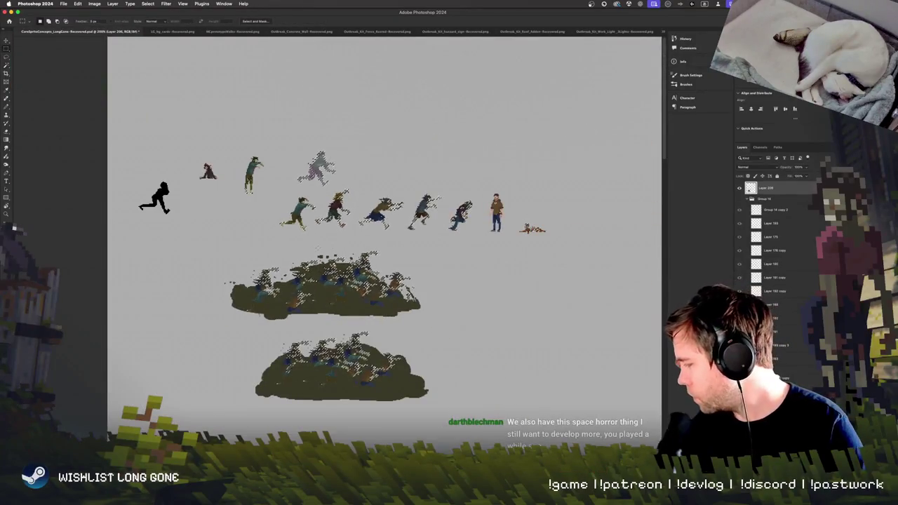
drag(198, 249, 511, 377)
click(527, 414)
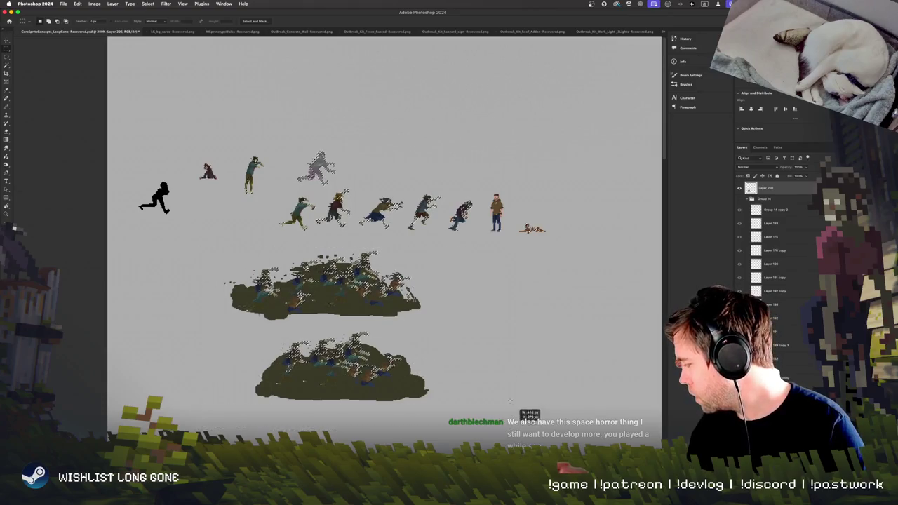
drag(443, 153, 601, 148)
click(601, 148)
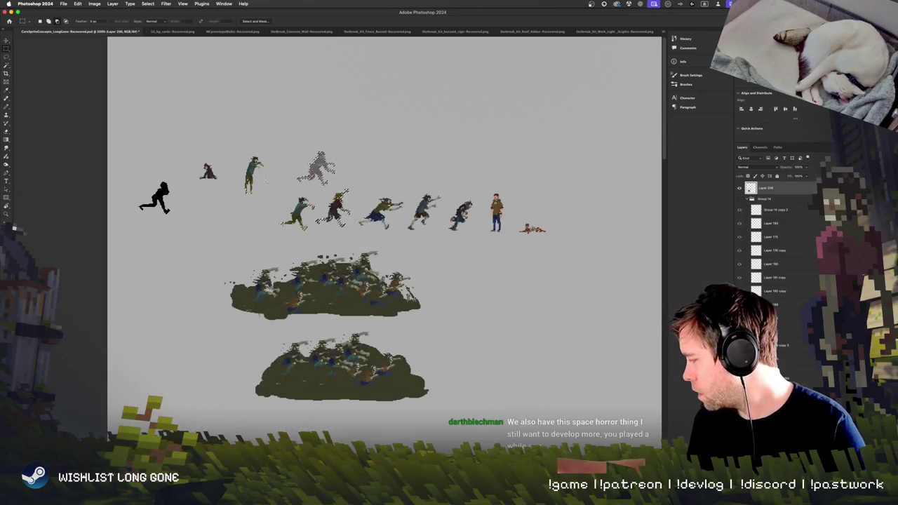
drag(172, 121, 445, 267)
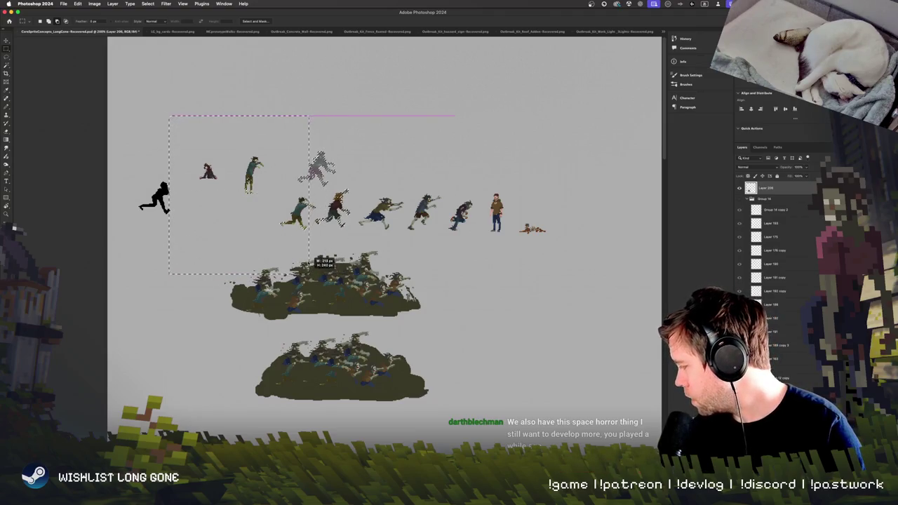
click(284, 177)
drag(319, 209, 319, 209)
click(319, 209)
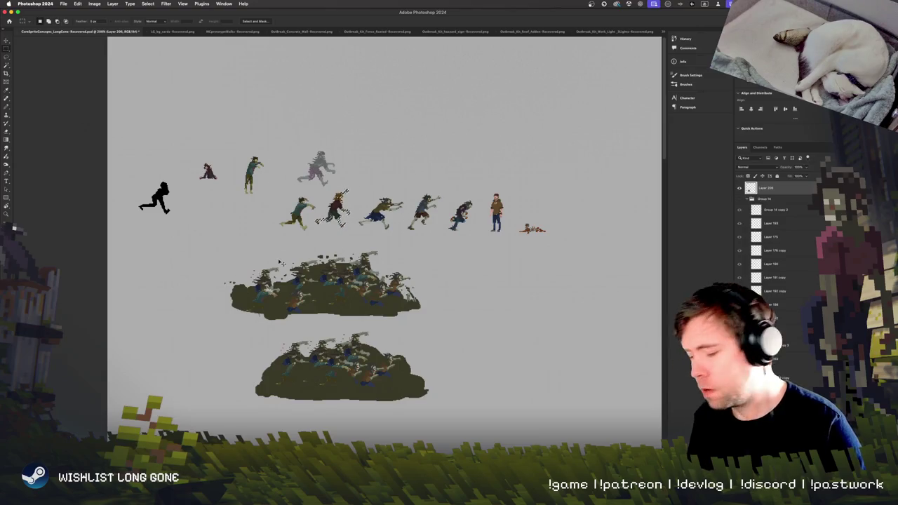
scroll(339, 202, up, 5)
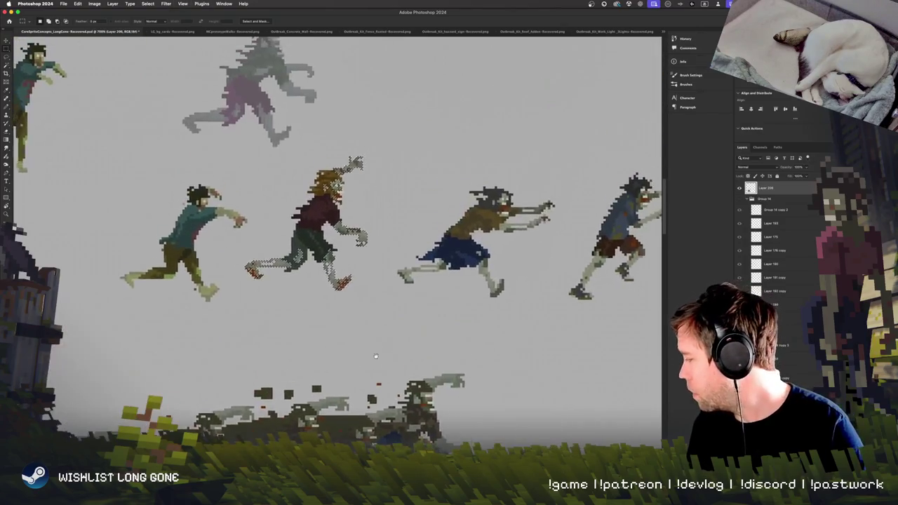
scroll(370, 356, up, 3)
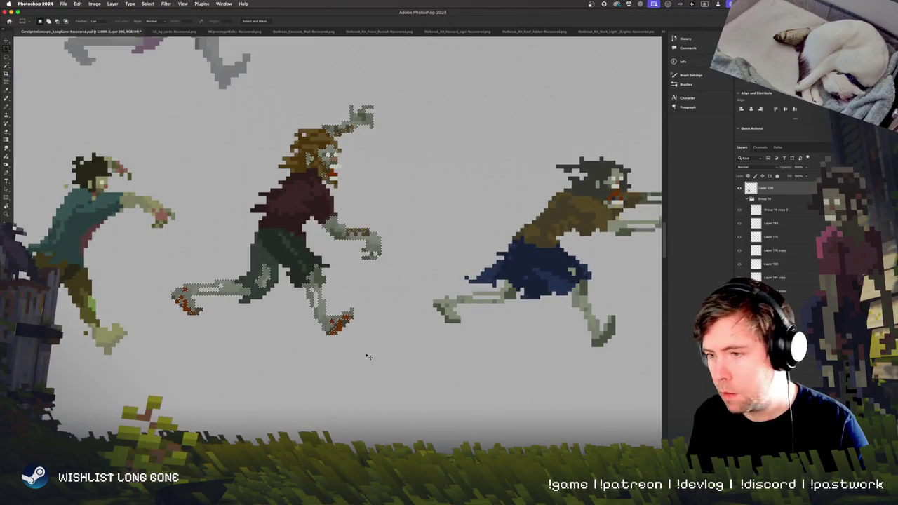
key(super+u)
drag(458, 59, 541, 171)
Try out different hue and lightness values on the selected zombie skin colours
drag(484, 218, 490, 219)
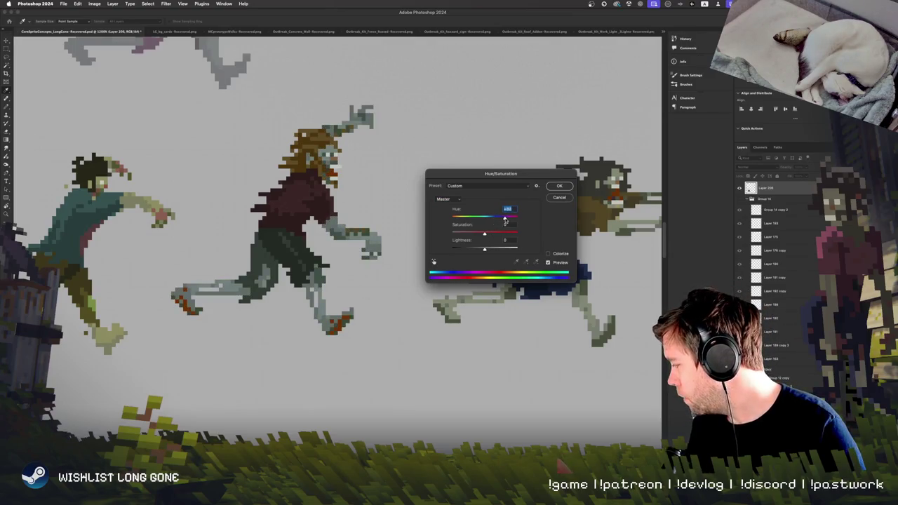
drag(506, 220, 506, 219)
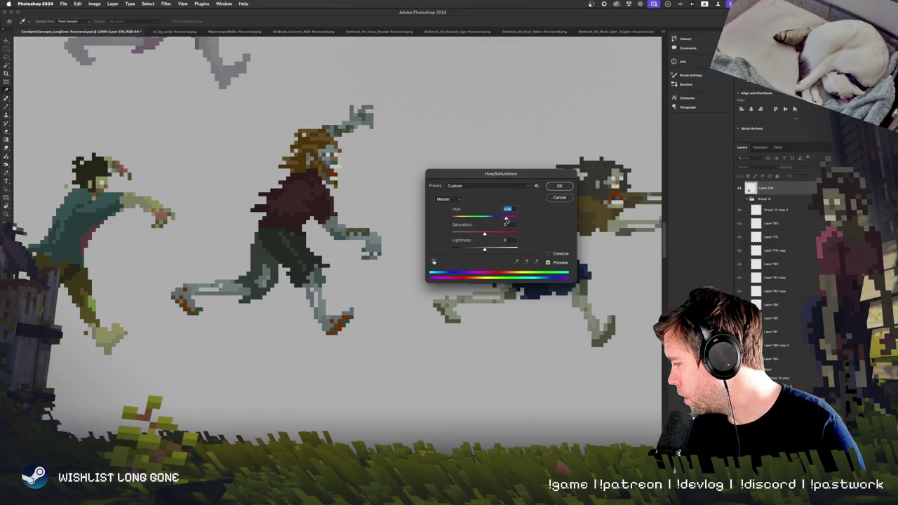
drag(506, 220, 476, 219)
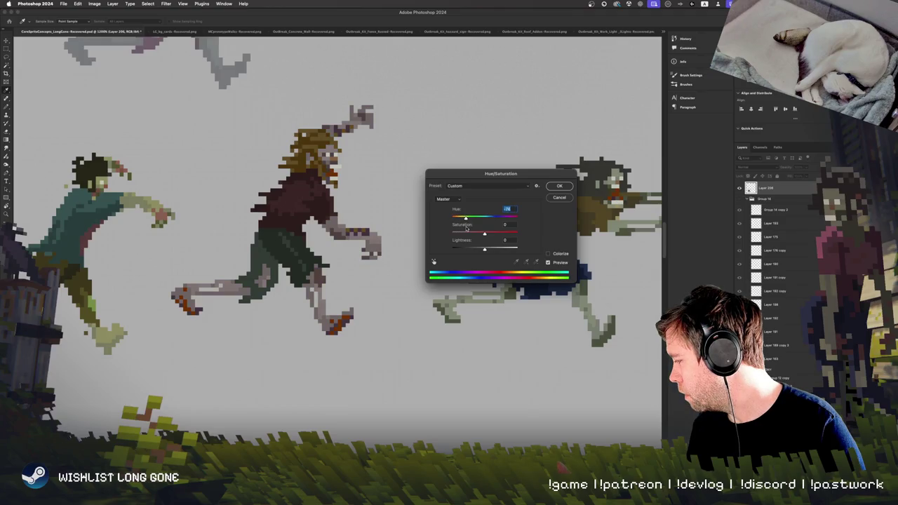
drag(483, 251, 482, 248)
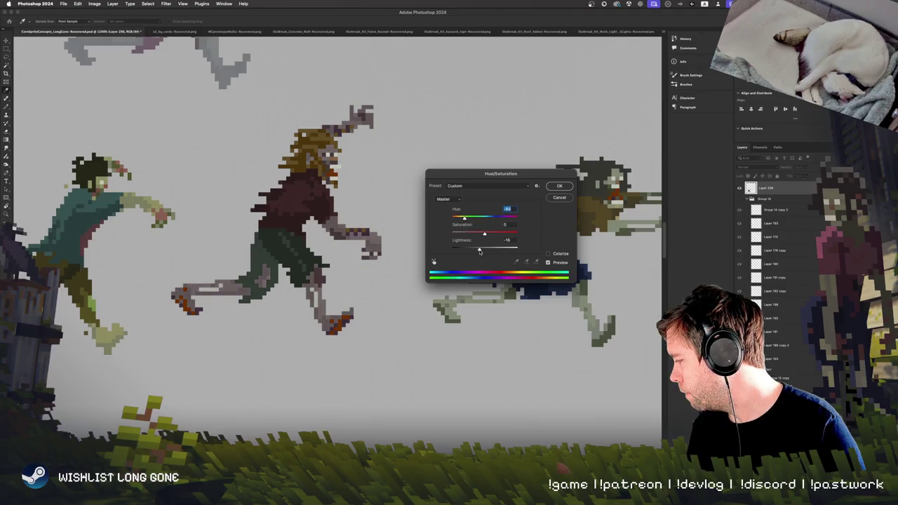
drag(465, 219, 485, 219)
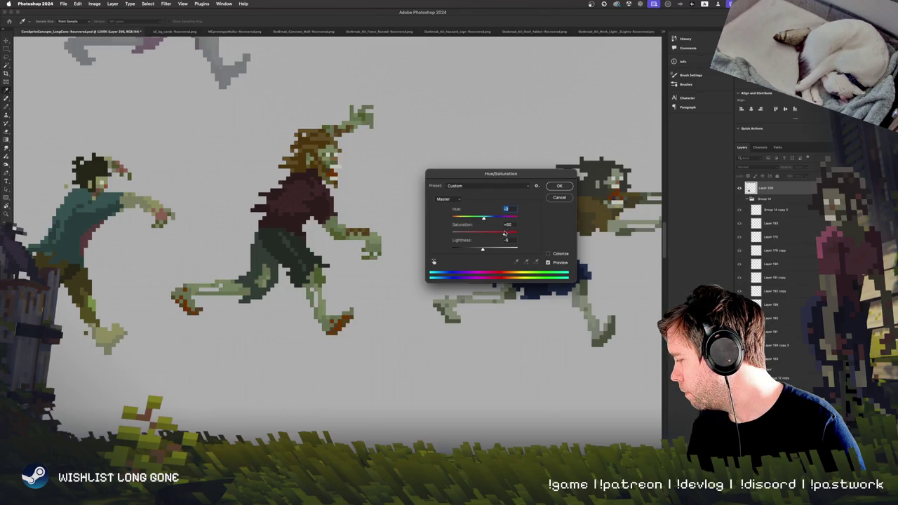
drag(487, 219, 500, 219)
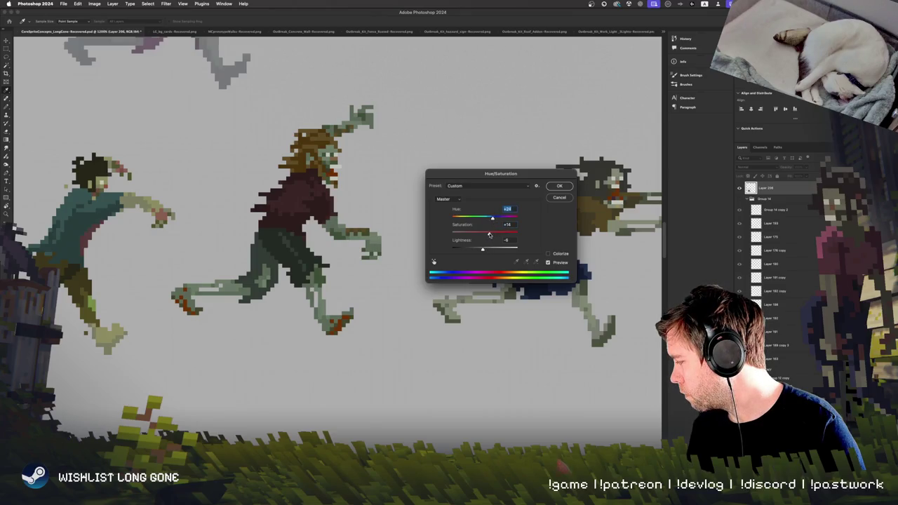
drag(483, 251, 490, 250)
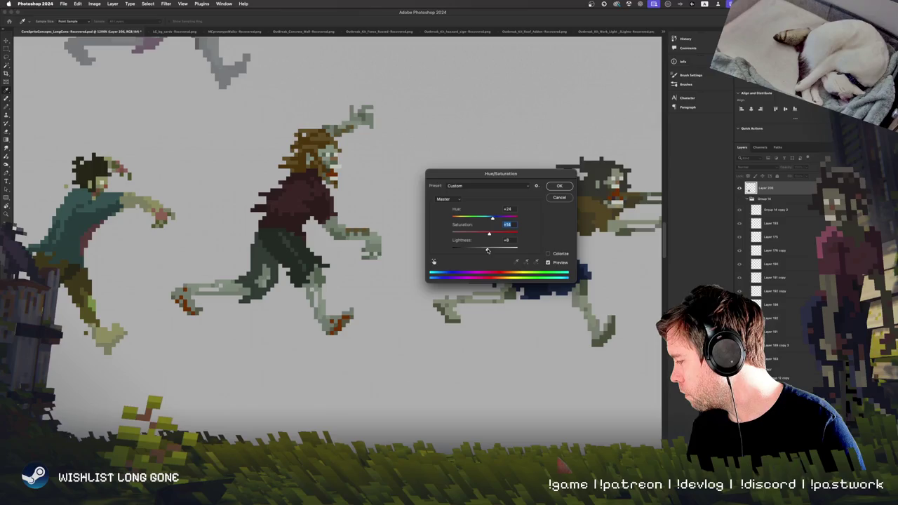
Set saturation about +36, hue about +38 and lightness about +11, then apply
key(Tab)
drag(489, 234, 498, 235)
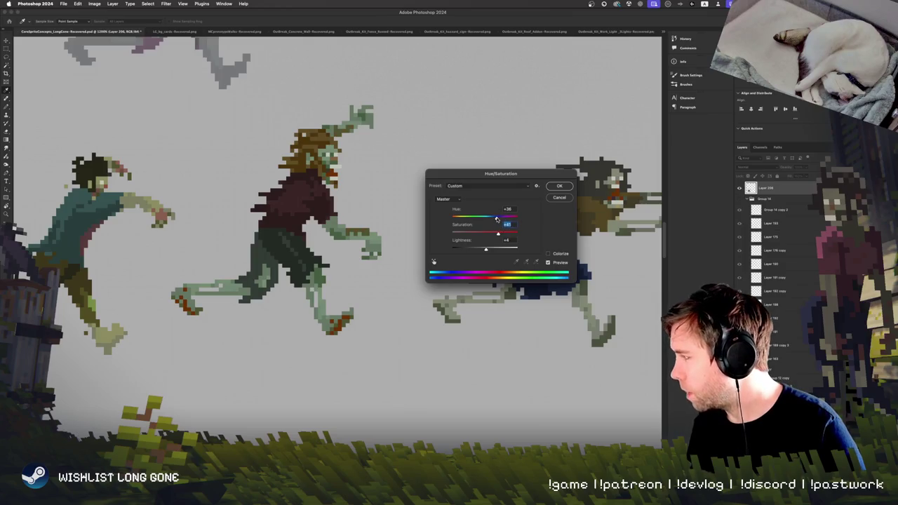
drag(494, 218, 512, 218)
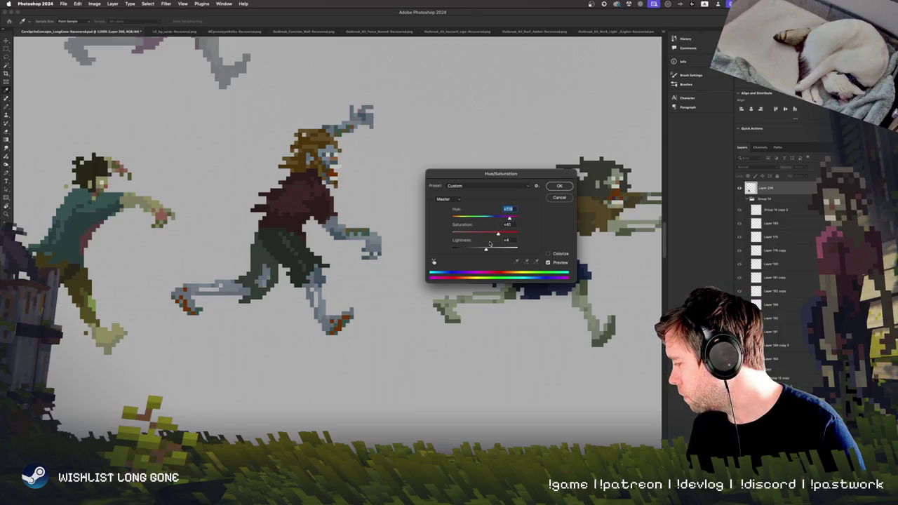
drag(492, 252, 489, 250)
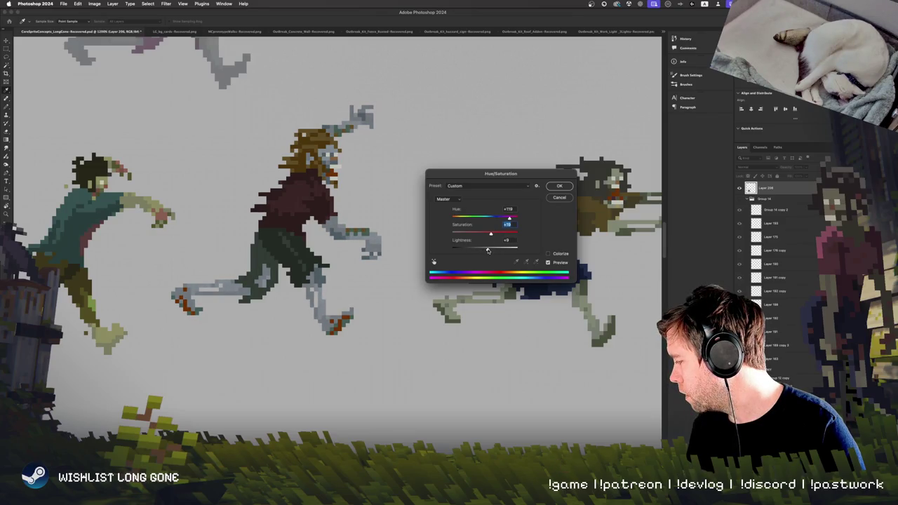
click(559, 187)
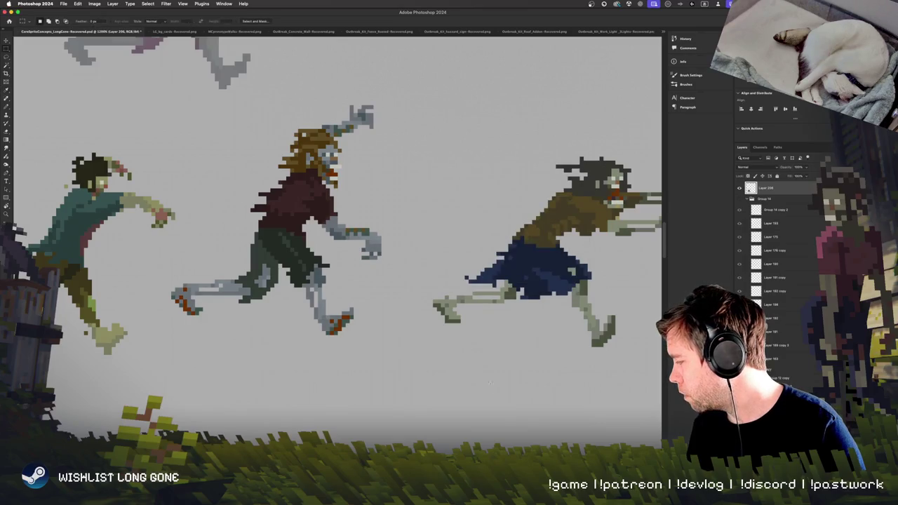
scroll(485, 353, right, 5)
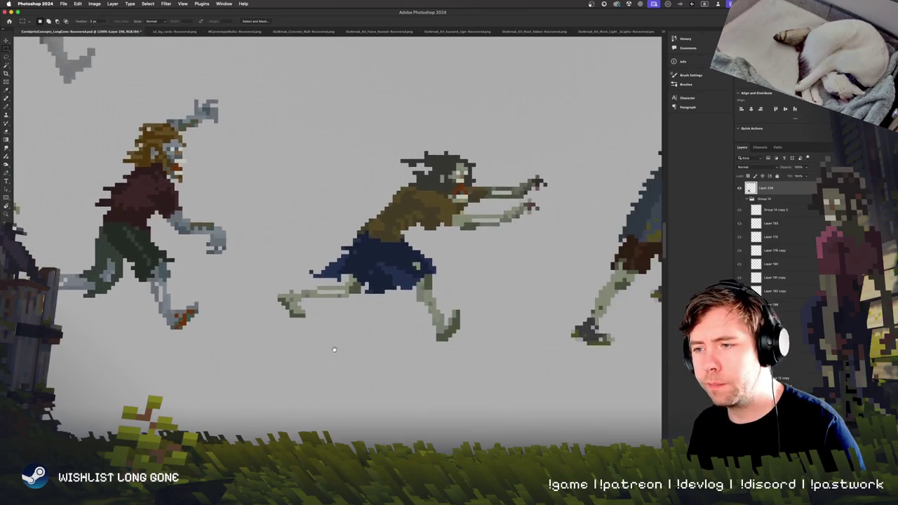
scroll(411, 348, left, 4)
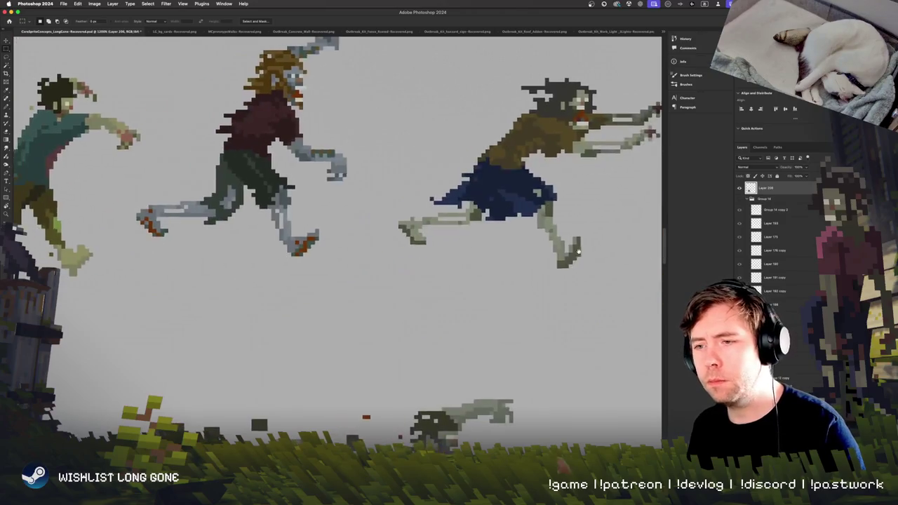
scroll(442, 351, up, 3)
scroll(446, 352, up, 1)
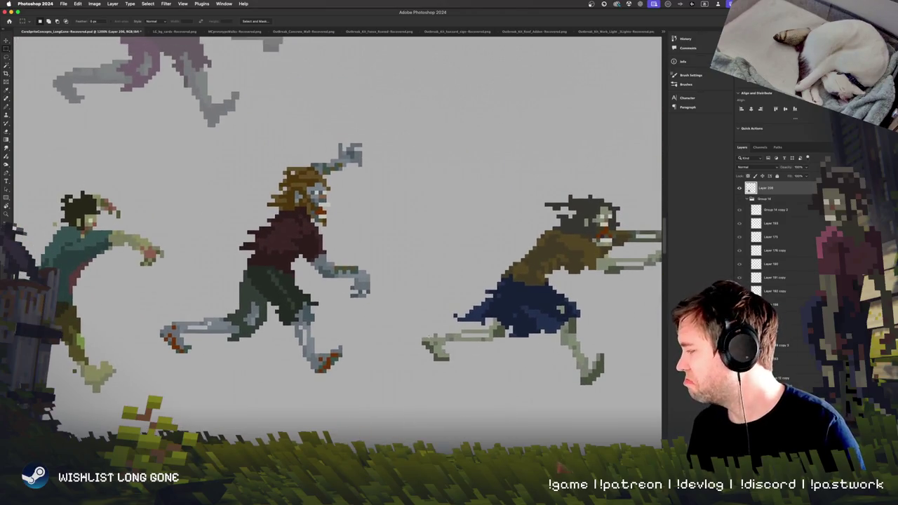
scroll(336, 218, up, 3)
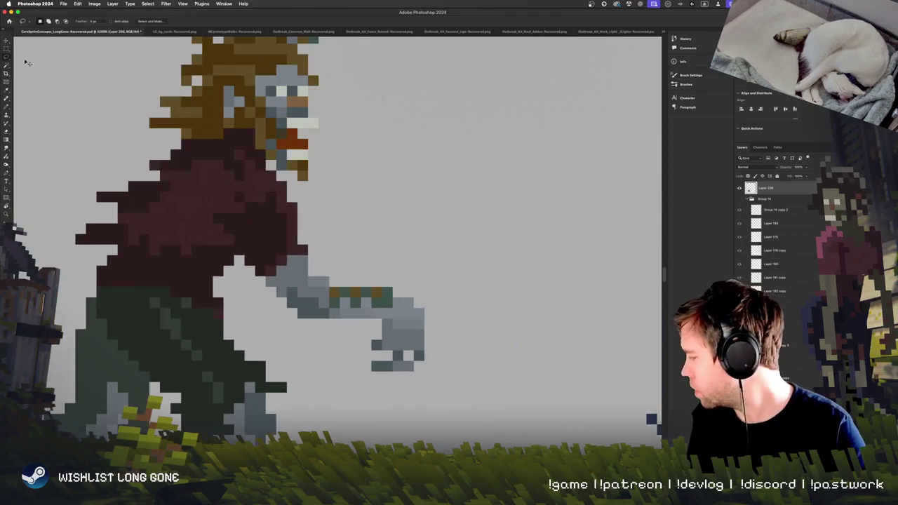
scroll(336, 217, down, 2)
scroll(378, 301, up, 2)
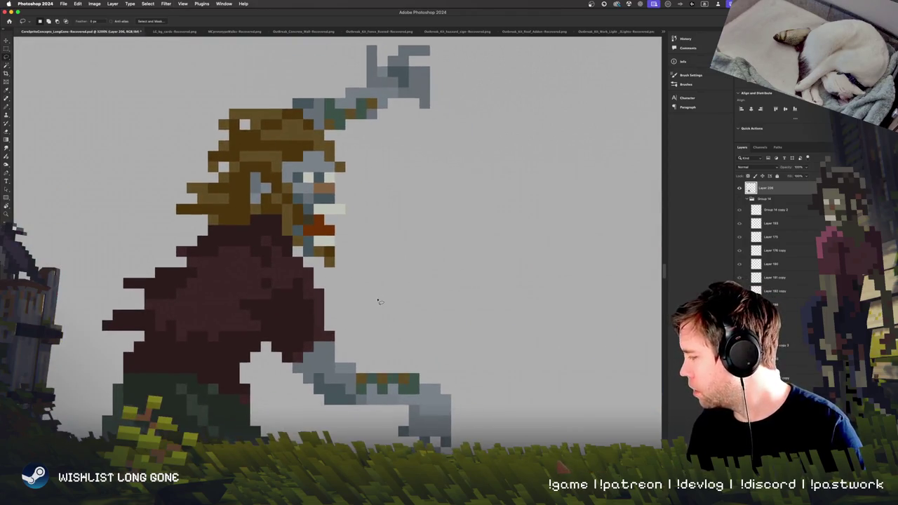
Select the maroon-shirted zombie's brown hair pixels with the Magic Wand
click(6, 64)
click(287, 220)
scroll(286, 220, down, 3)
scroll(427, 341, up, 3)
scroll(427, 341, down, 3)
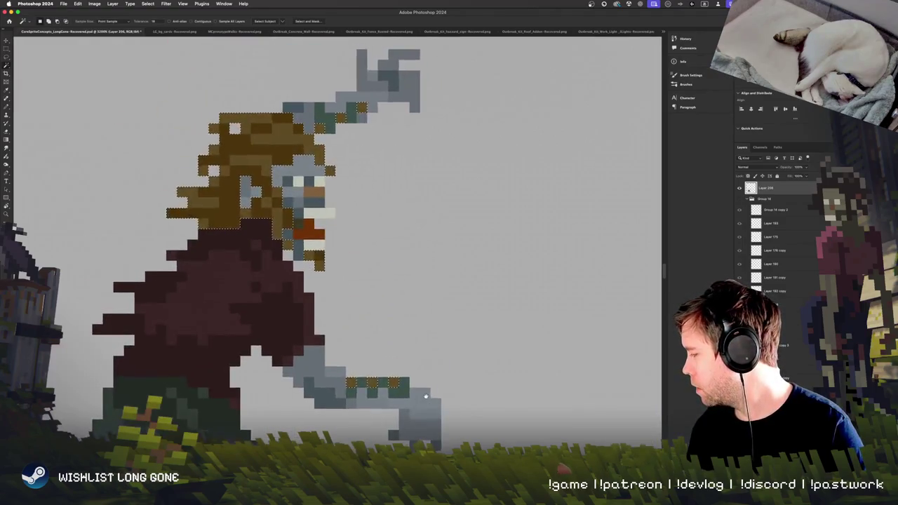
scroll(429, 272, up, 3)
scroll(445, 287, down, 3)
scroll(435, 302, up, 3)
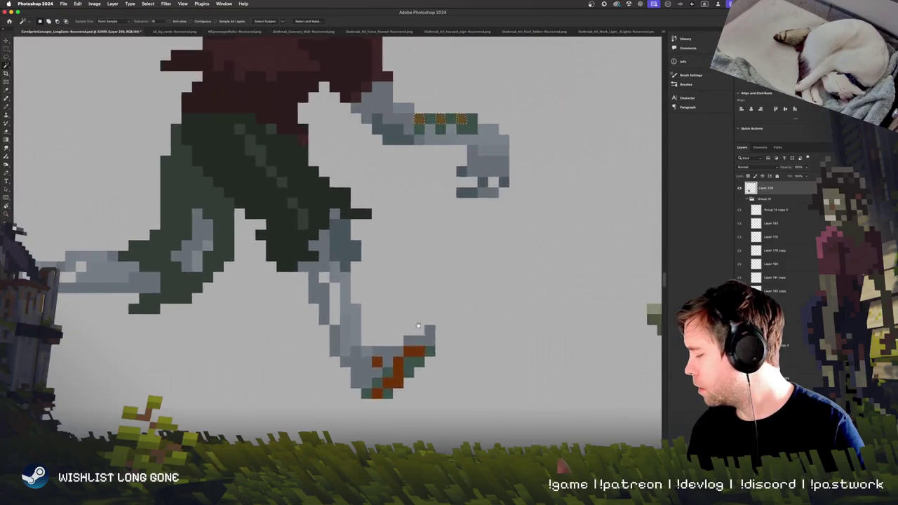
scroll(421, 328, up, 2)
scroll(421, 328, down, 3)
scroll(419, 327, down, 2)
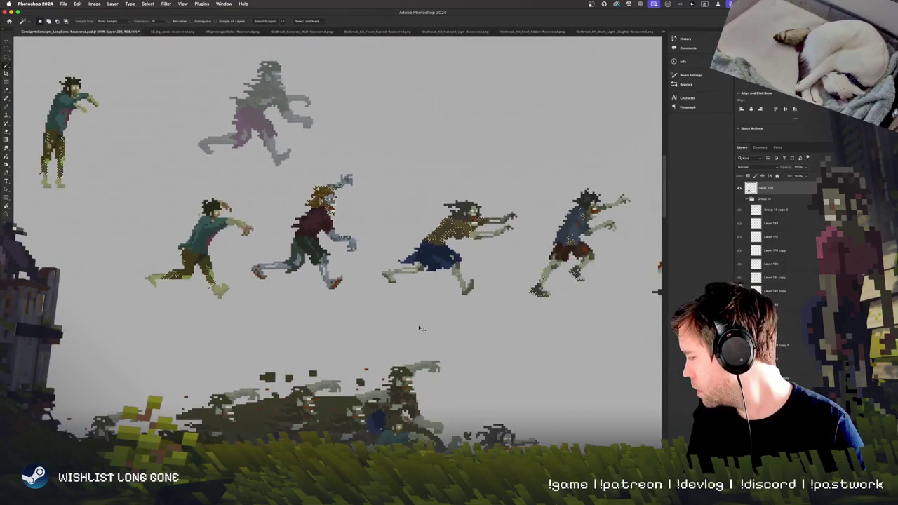
Measure the sprite sizes, including the left runner, with Rectangular Marquee selections
key(m)
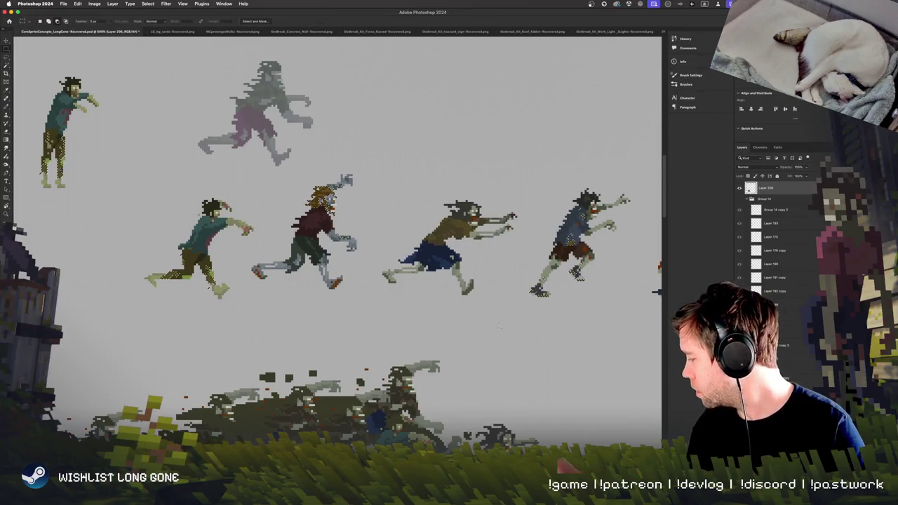
scroll(454, 353, right, 2)
scroll(455, 353, right, 5)
drag(260, 340, 477, 197)
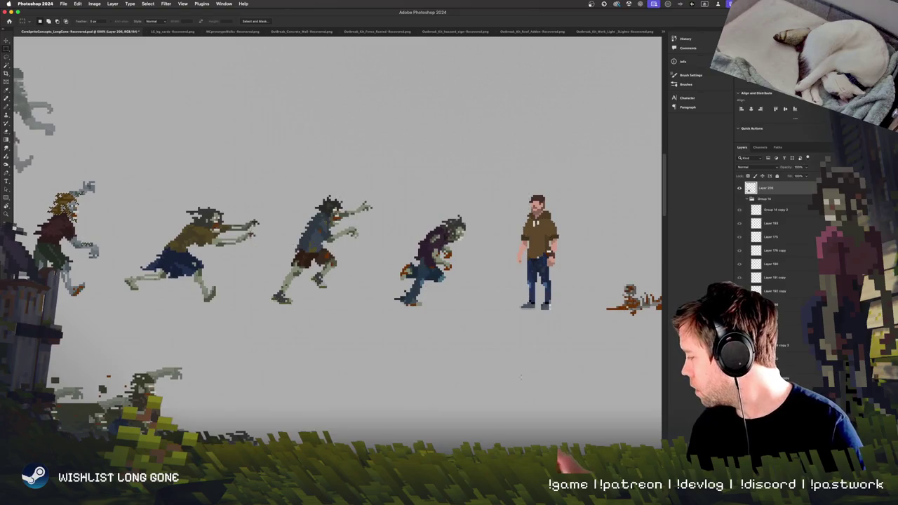
scroll(189, 377, right, 5)
scroll(189, 377, down, 10)
scroll(491, 241, down, 10)
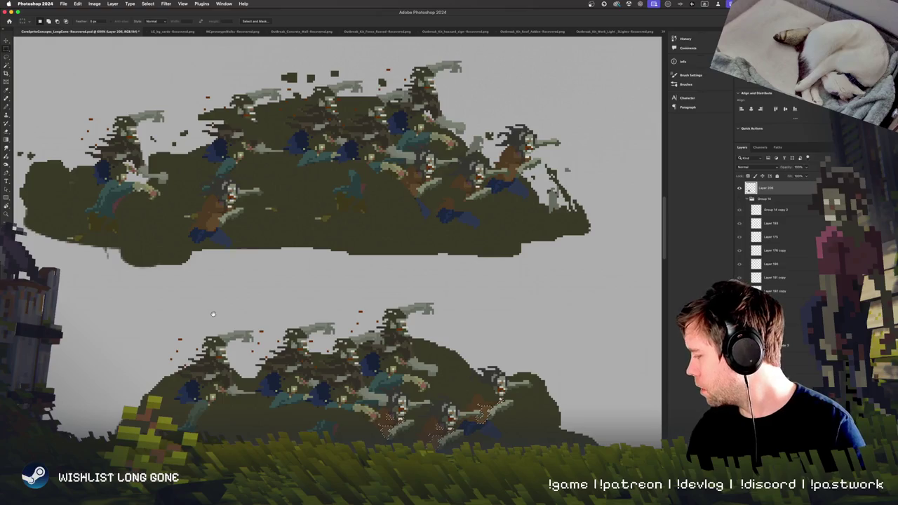
scroll(329, 246, down, 5)
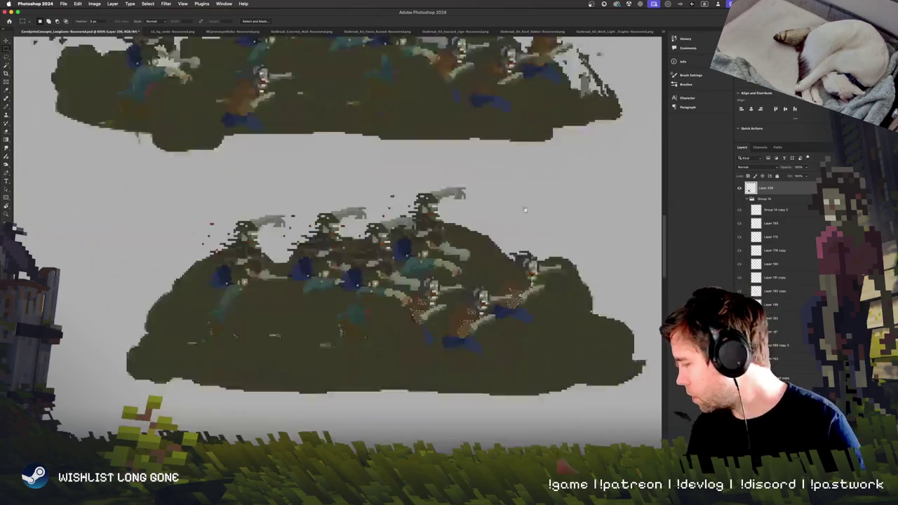
drag(91, 153, 609, 362)
key(ctrl+d)
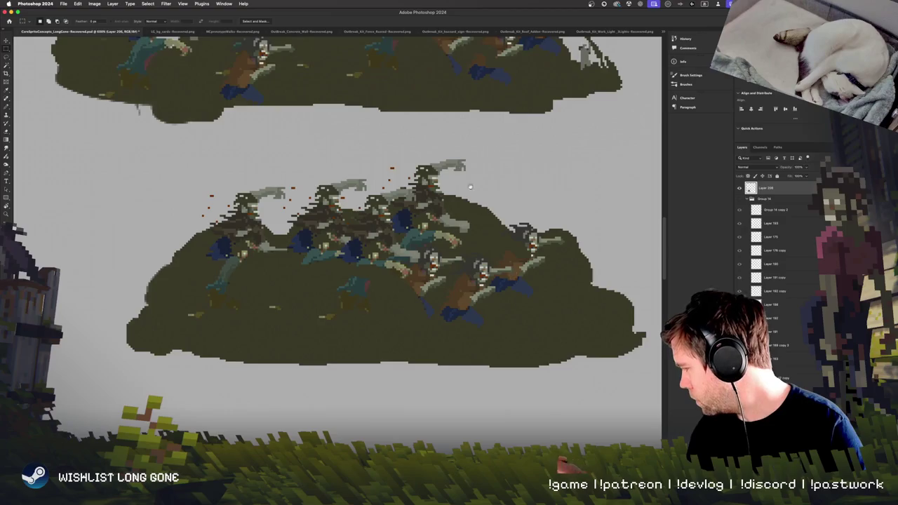
scroll(466, 372, up, 10)
scroll(467, 372, up, 7)
drag(142, 386, 283, 268)
drag(33, 134, 34, 135)
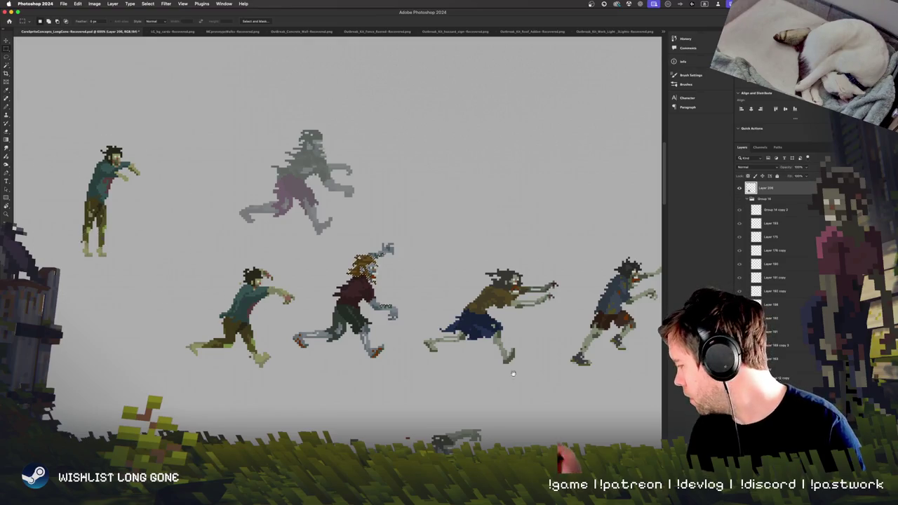
Zoom in on the zombie's hair and bring up Hue/Saturation for it
key(super+plus)
key(super+plus)
key(super+plus)
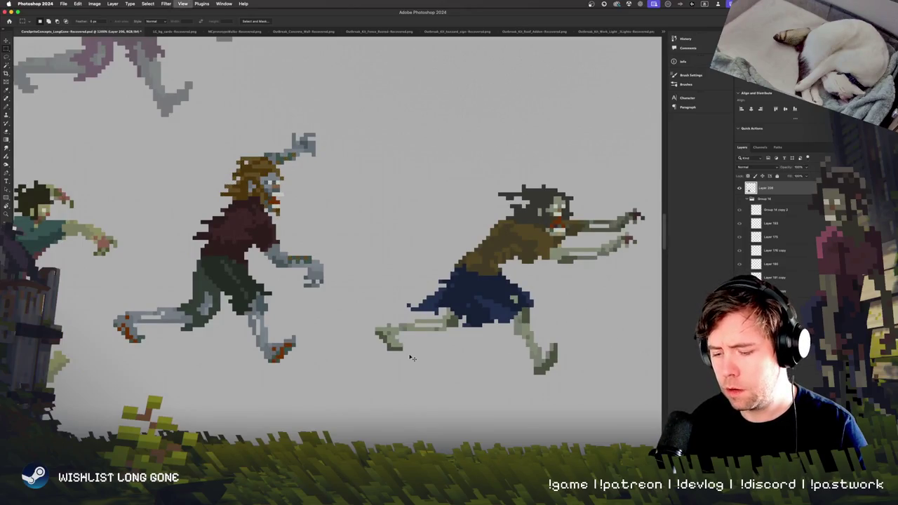
key(super+plus)
key(super+u)
scroll(418, 387, left, 5)
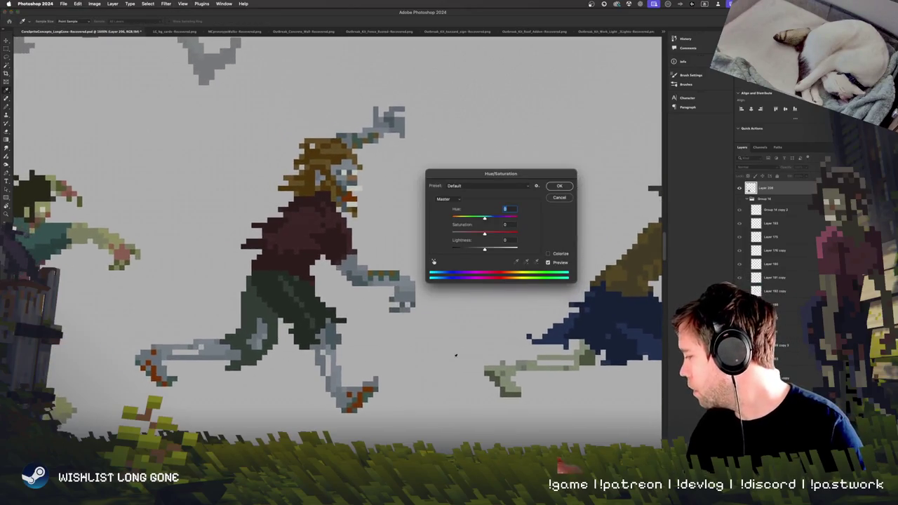
Try a different hue and a saturation of 0 on the hair, then cancel
mouse_move(484, 220)
mouse_down()
mouse_move(502, 222)
mouse_move(451, 219)
mouse_move(462, 239)
mouse_up()
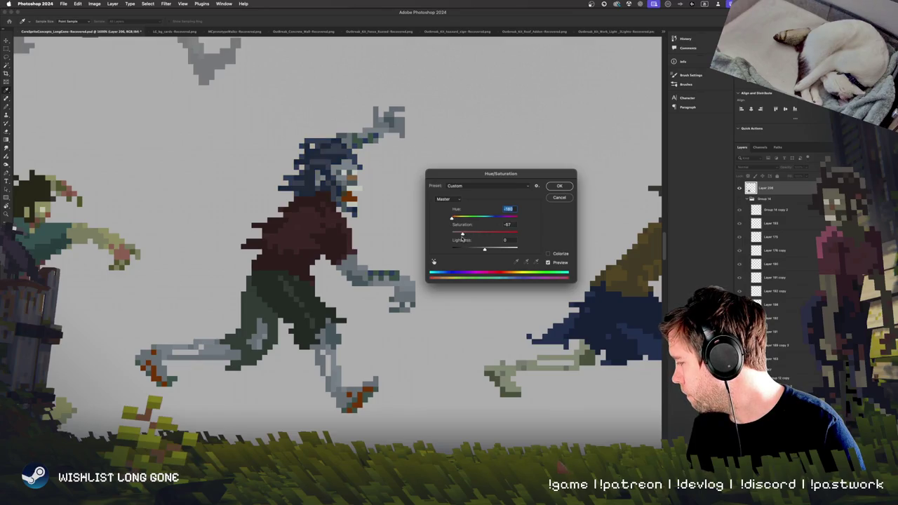
key(Tab)
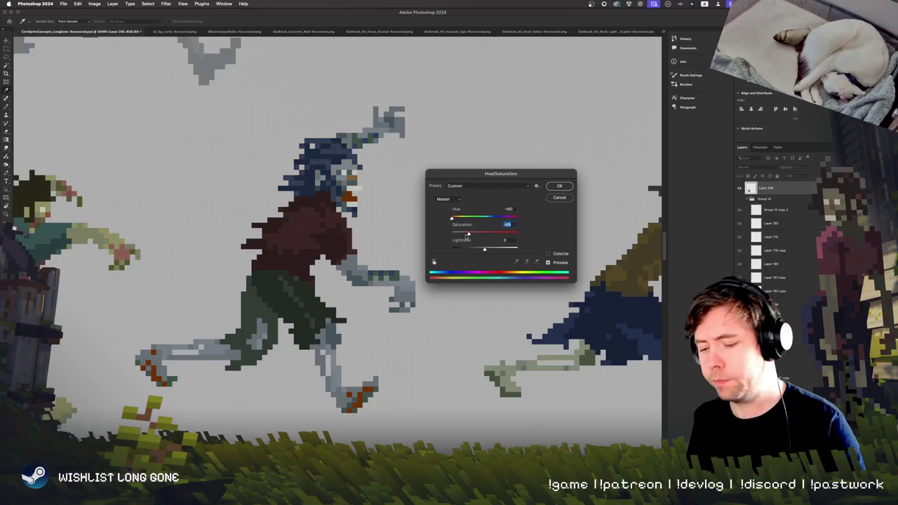
key(super+minus)
key(super+minus)
key(super+minus)
key(super+plus)
key(super+plus)
key(super+plus)
text(0)
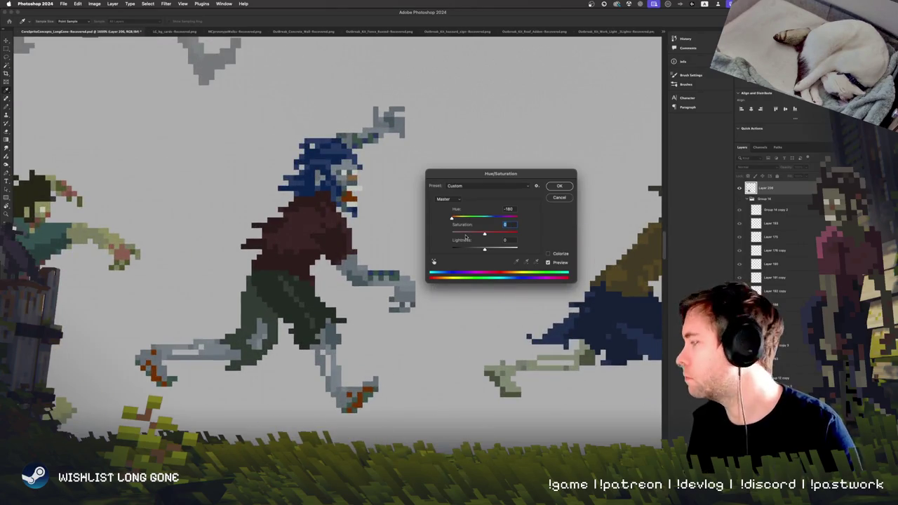
key(Escape)
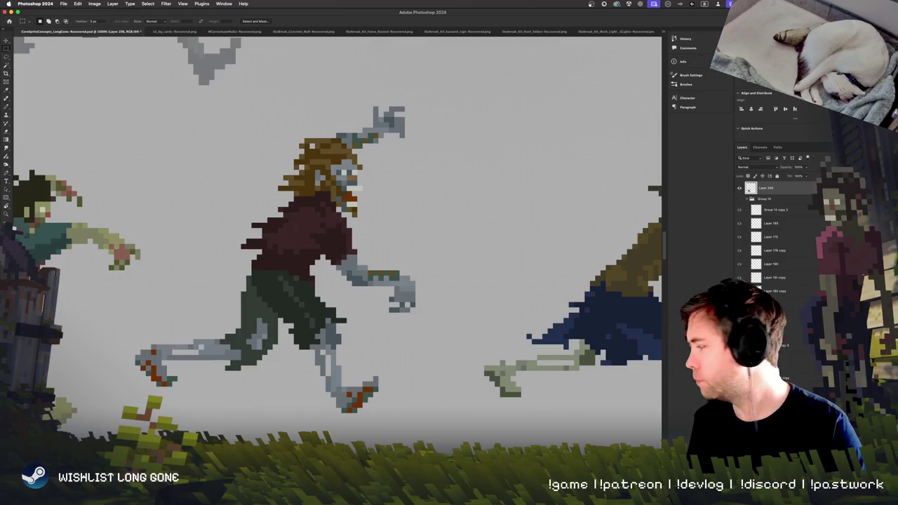
Reopen Hue/Saturation, lower the Lightness to darken the hair, and apply it
key(super+u)
drag(482, 249, 480, 250)
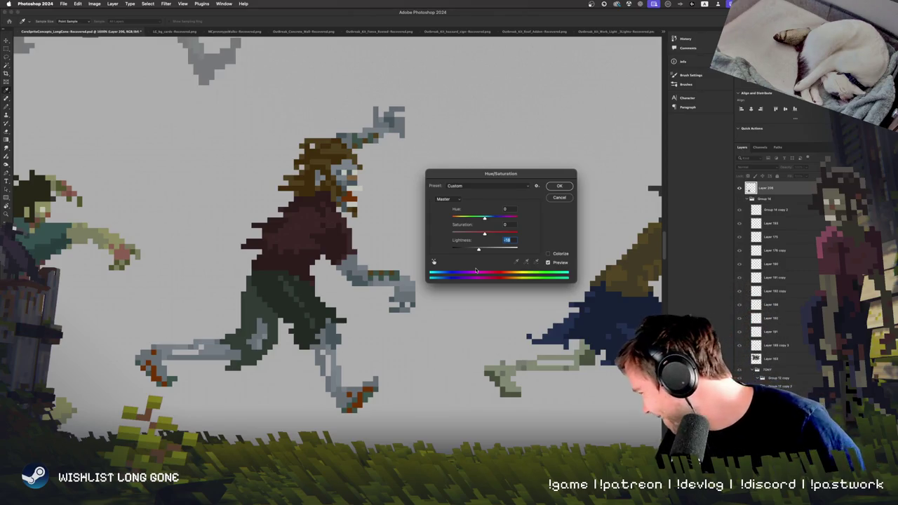
click(559, 186)
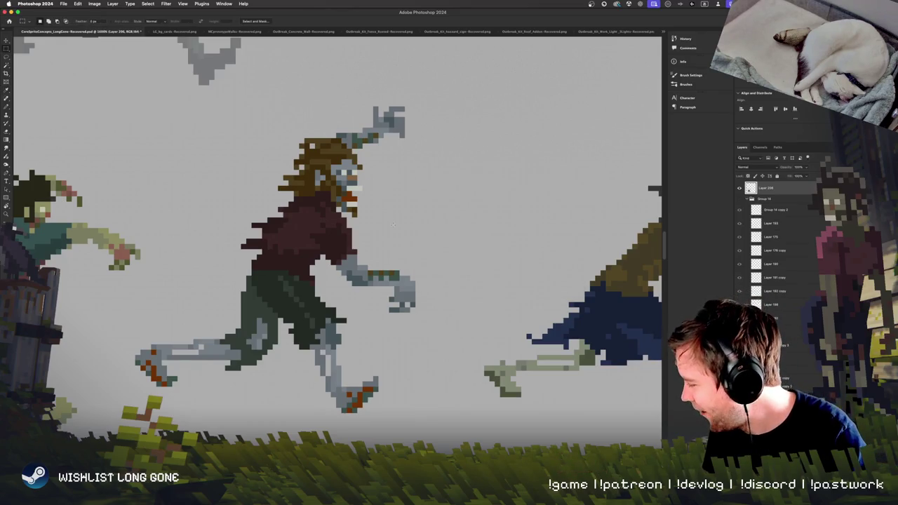
scroll(421, 280, up, 3)
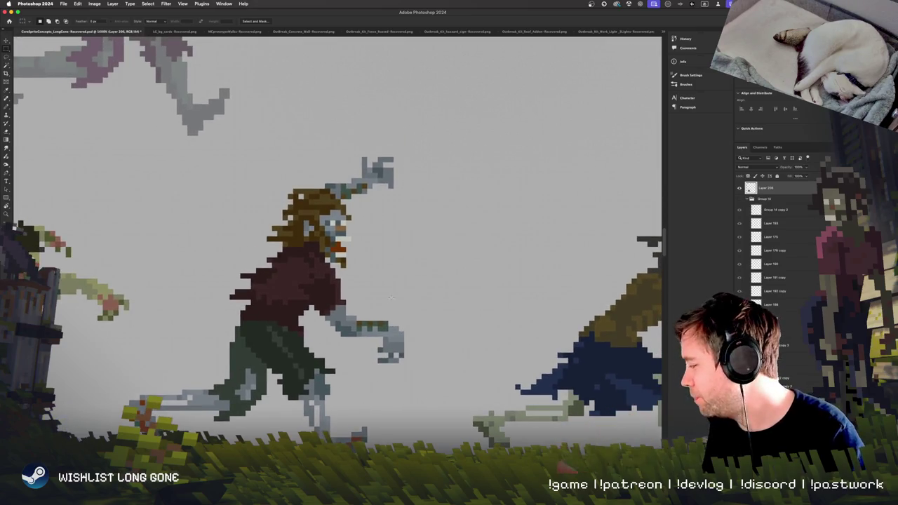
Switch to the Pencil, zoom out and pan across the running zombie sprites
scroll(405, 328, down, 1)
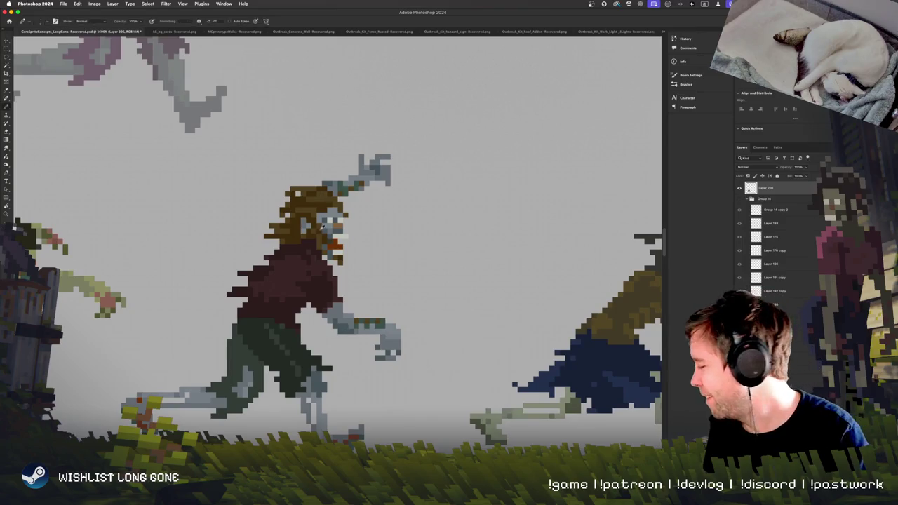
key(b)
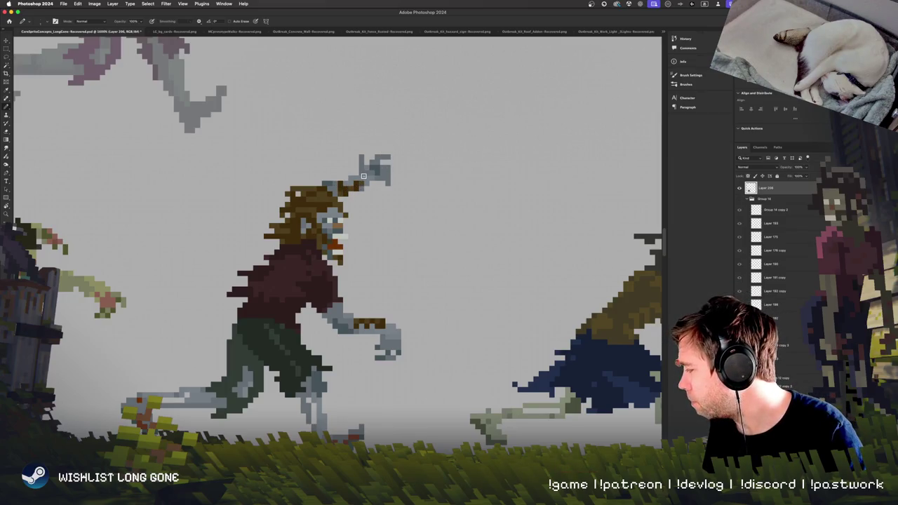
scroll(456, 308, down, 2)
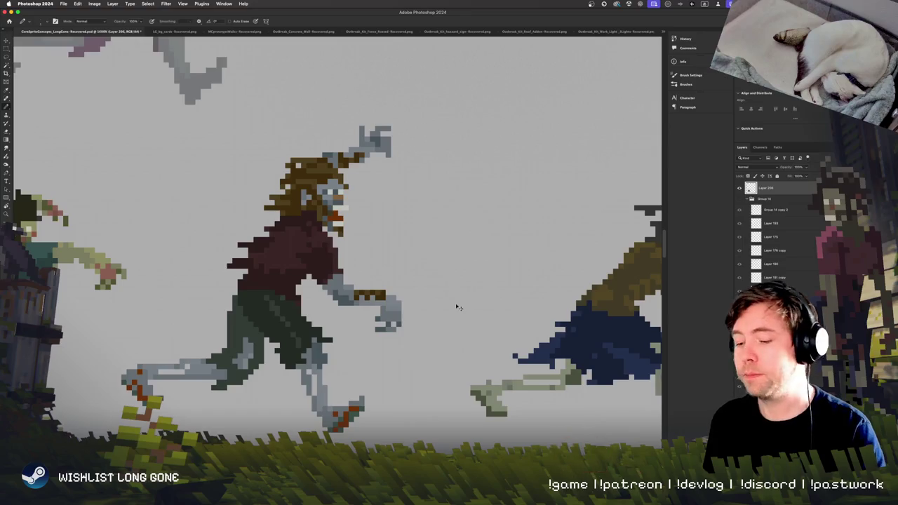
key(ctrl+minus)
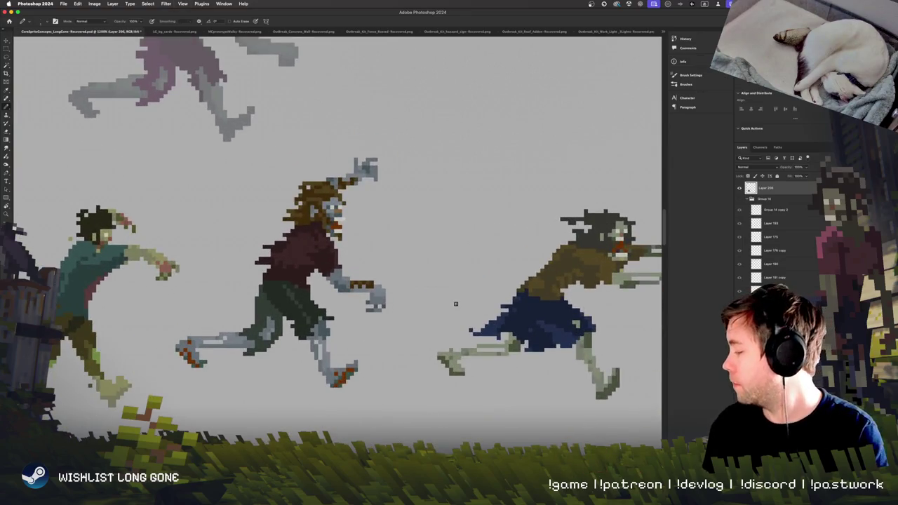
scroll(393, 316, right, 3)
scroll(321, 330, right, 3)
scroll(281, 372, right, 3)
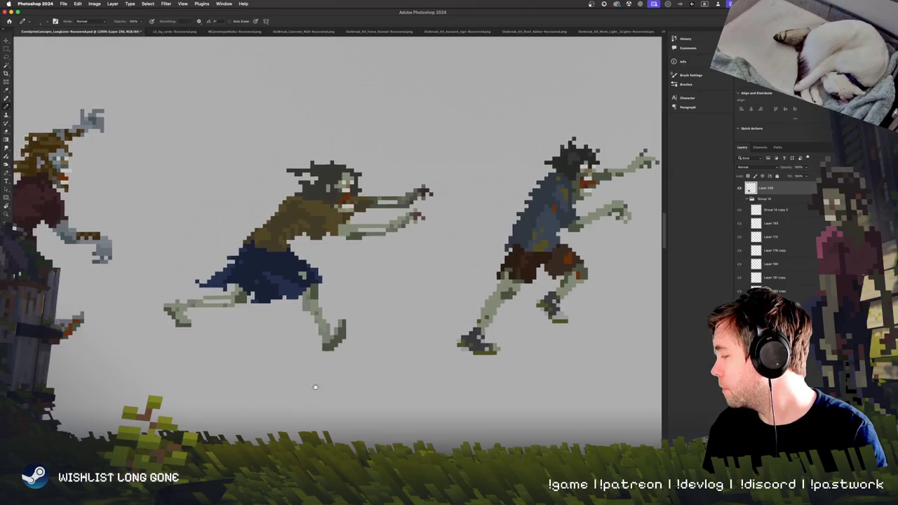
scroll(364, 378, left, 3)
scroll(430, 198, right, 3)
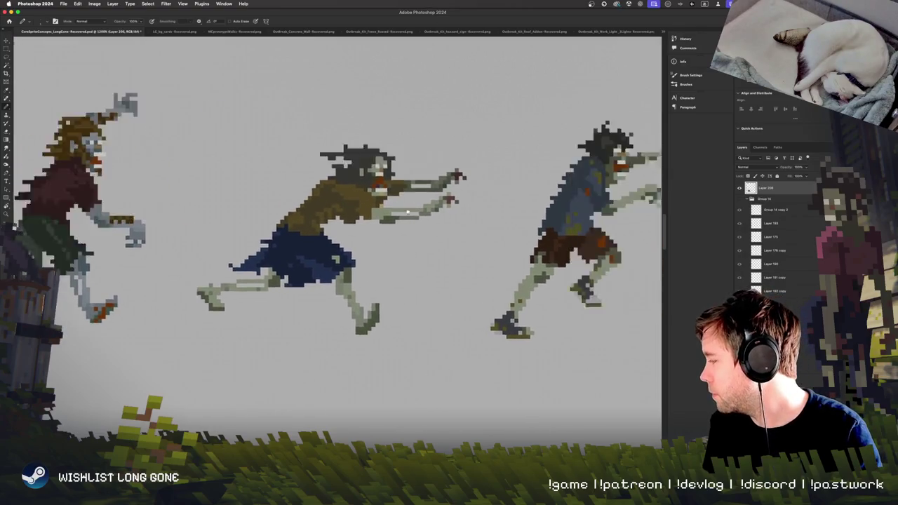
scroll(431, 198, right, 3)
scroll(431, 198, right, 3)
scroll(431, 199, right, 3)
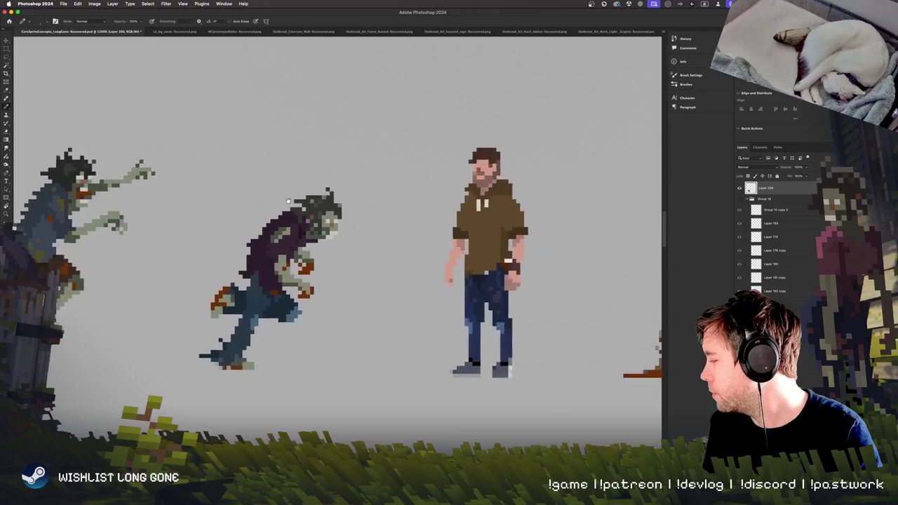
scroll(407, 202, left, 5)
scroll(379, 205, left, 5)
scroll(340, 210, left, 3)
scroll(315, 208, right, 5)
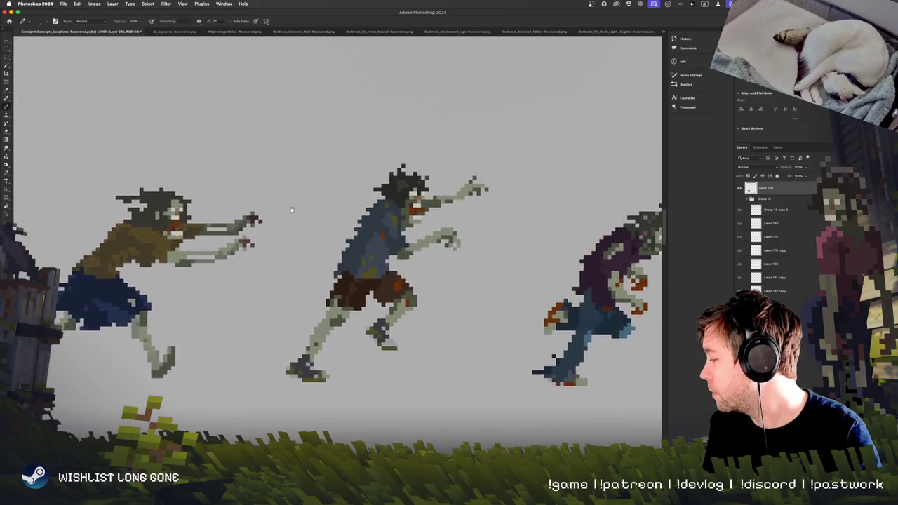
Switch to the Rectangular Marquee and zoom in on the blue-shirted zombie
key(m)
key(ctrl+plus)
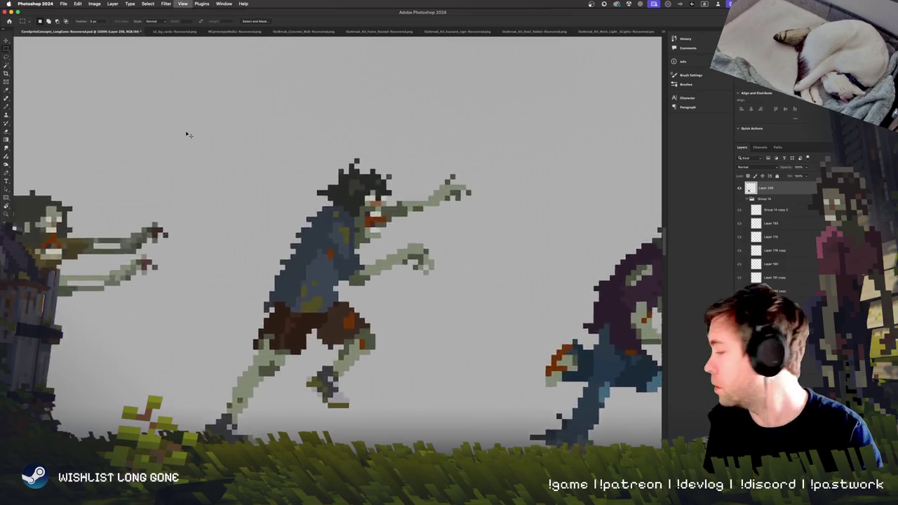
key(ctrl+plus)
scroll(188, 135, down, 2)
key(ctrl+minus)
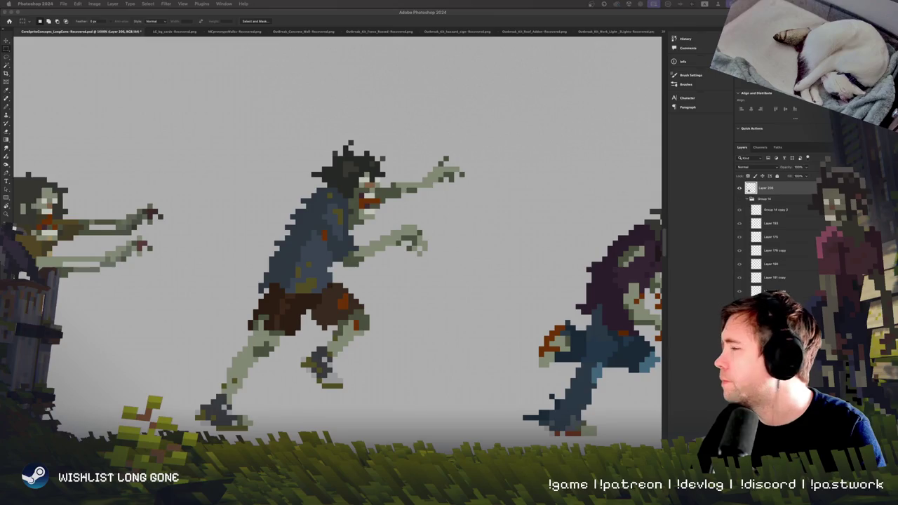
Switch to Safari's 'Wow UNDEAD COLORS' Google Images results for a skin-colour reference
key(super+Tab)
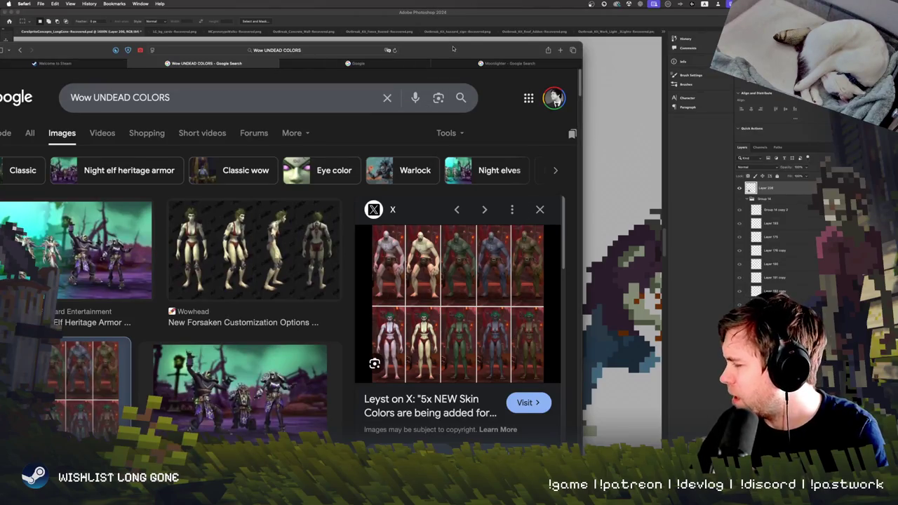
Hide Safari with Cmd+H to bring the Photoshop zombie canvas back
key(super+h)
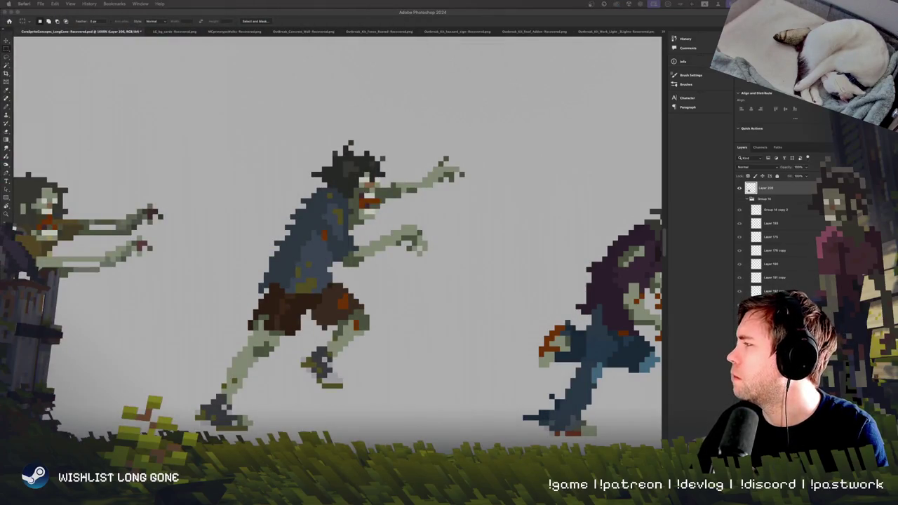
Start a crop on the zombie artwork, then cancel it
click(409, 274)
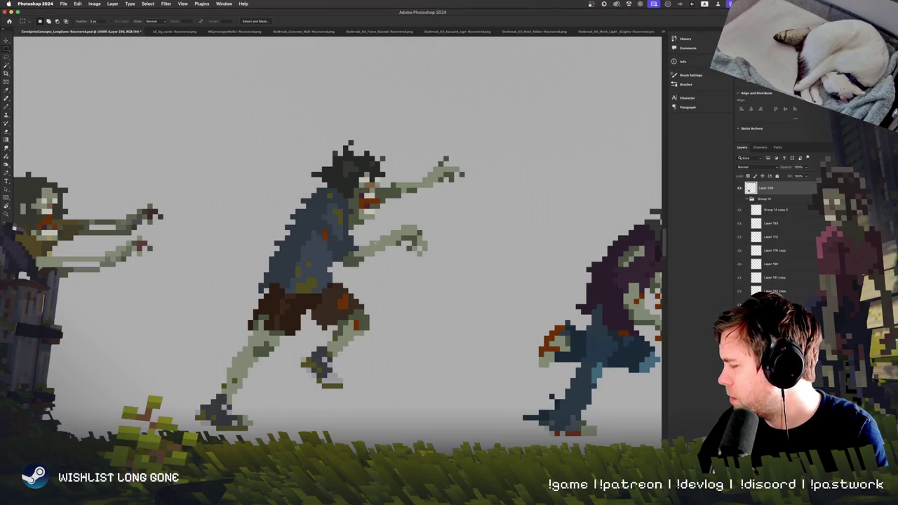
key(c)
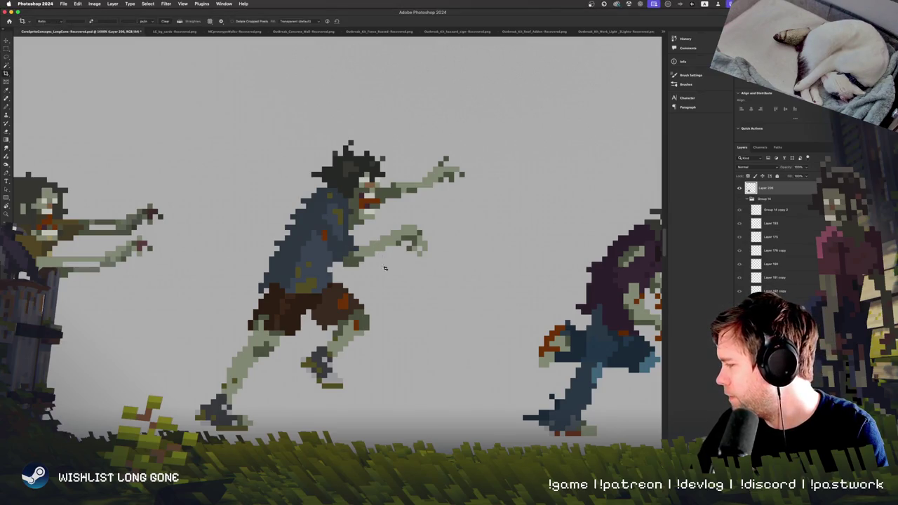
click(384, 243)
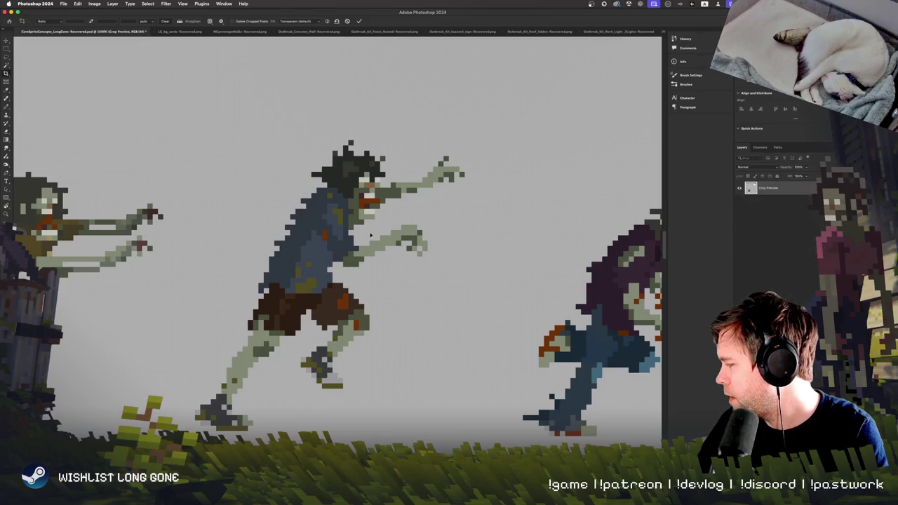
click(10, 51)
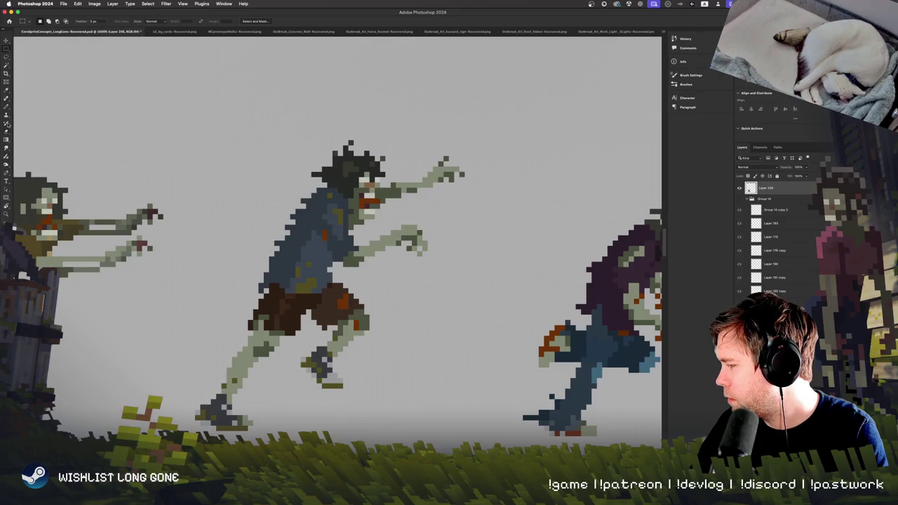
Box-select the blue-shirted zombie, subtract the grey background with Magic Wand, then deselect
click(7, 66)
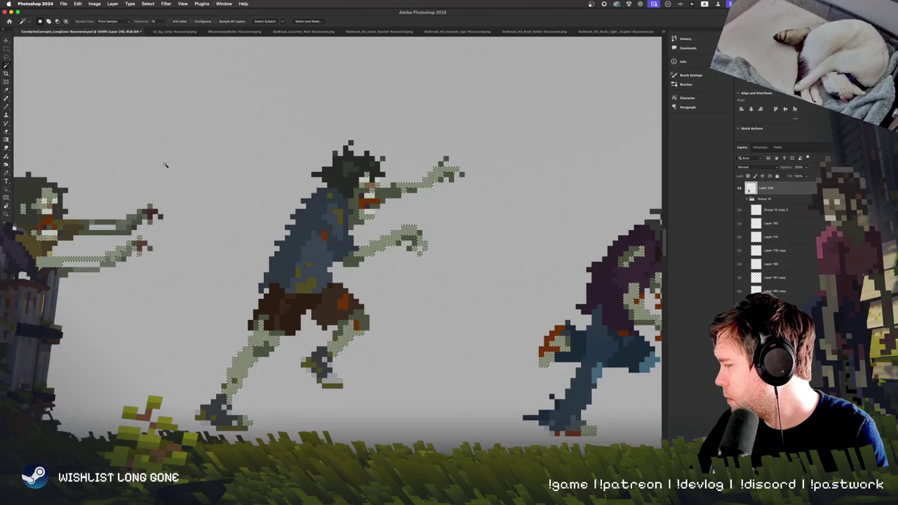
key(m)
click(277, 379)
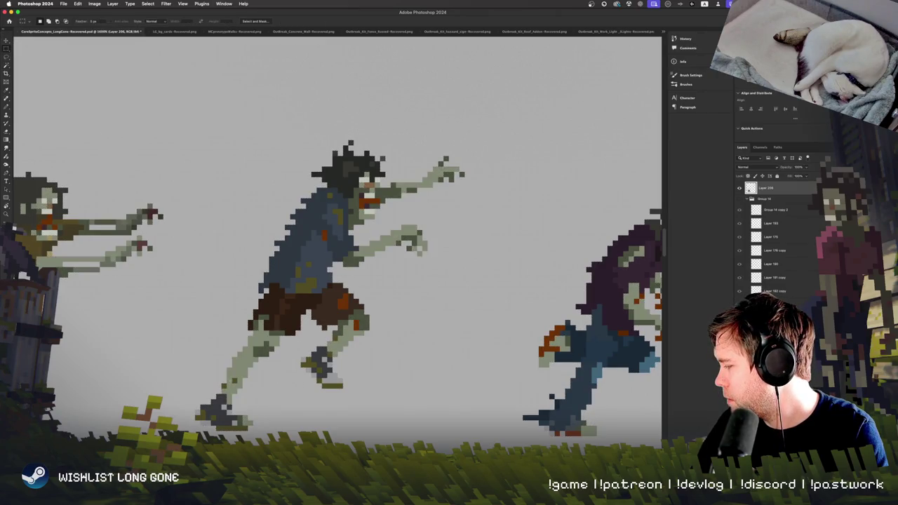
drag(189, 447, 471, 119)
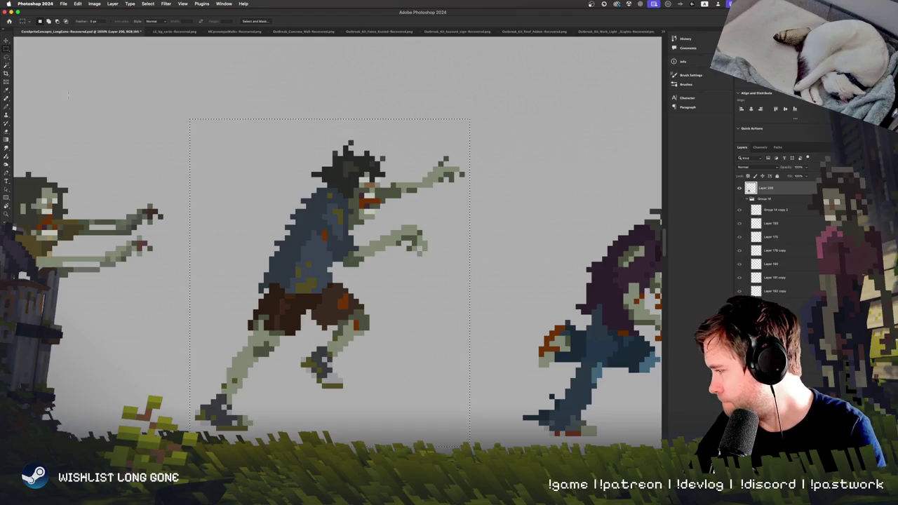
key(w)
alt+click(392, 286)
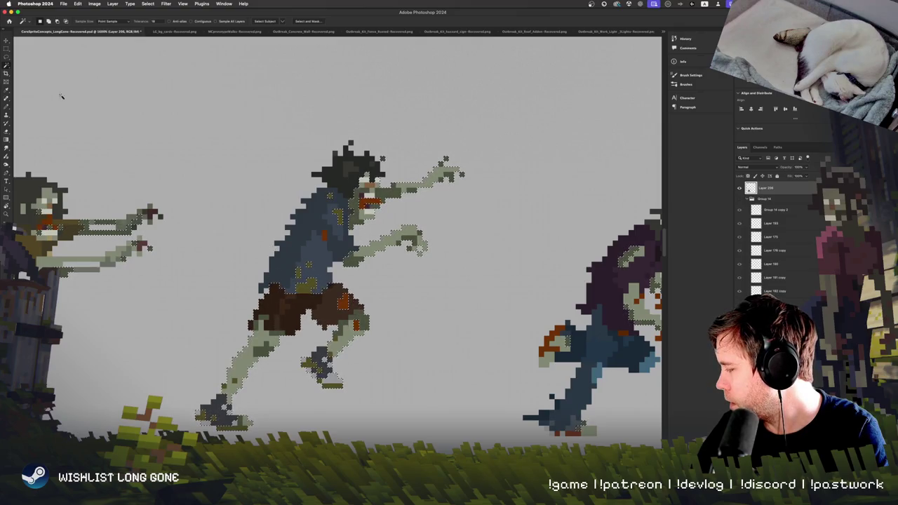
key(m)
click(204, 289)
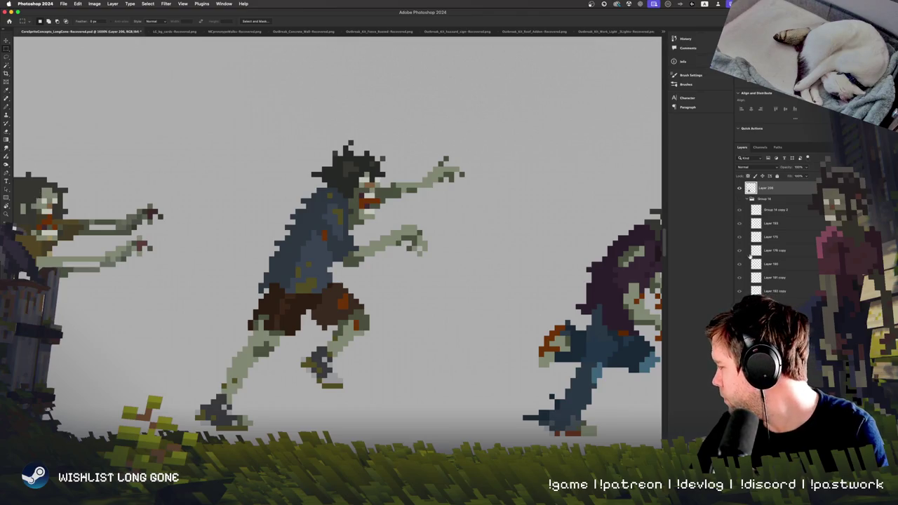
Add a new empty layer above the zombie sprite layer and zoom out to the whole sheet
key(ctrl+shift+alt+n)
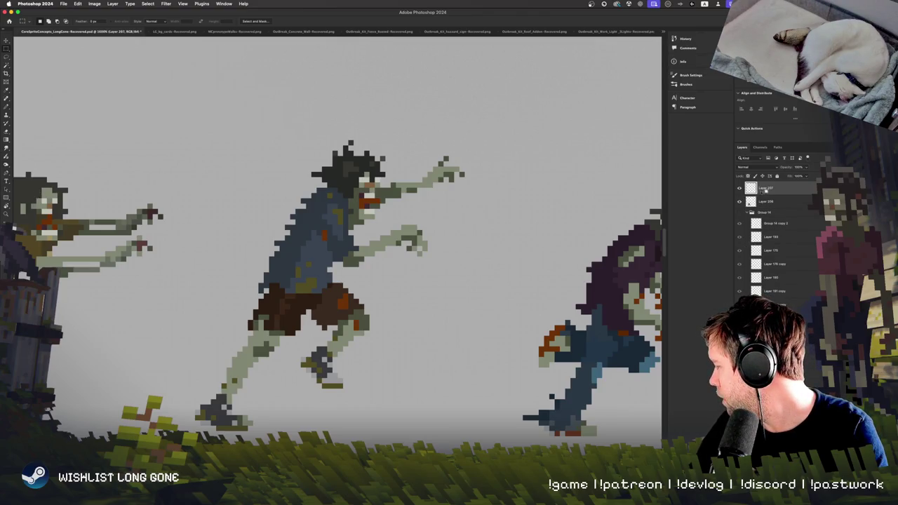
click(762, 201)
key(ctrl+0)
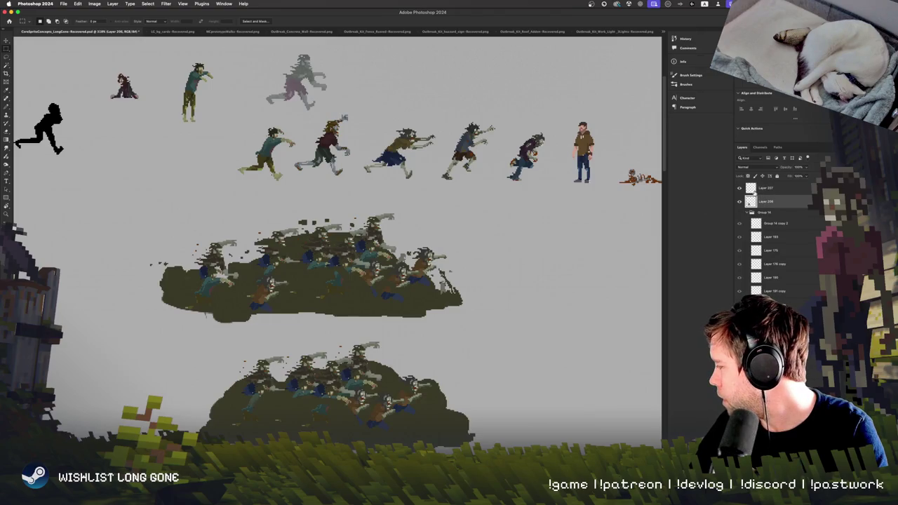
key(ctrl+plus)
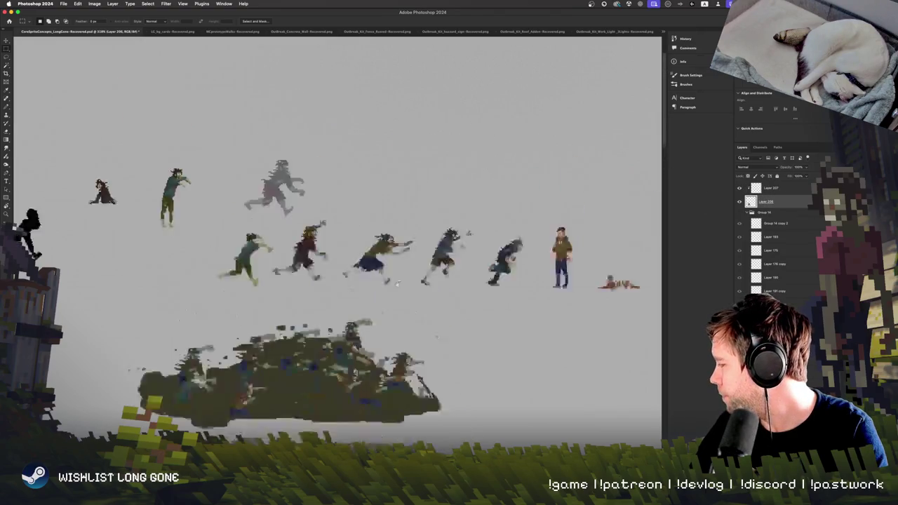
Zoom in to 1600% on the blue-shirted zombie and make Layer 207 the working layer
key(ctrl+plus)
key(ctrl+plus)
key(ctrl+plus)
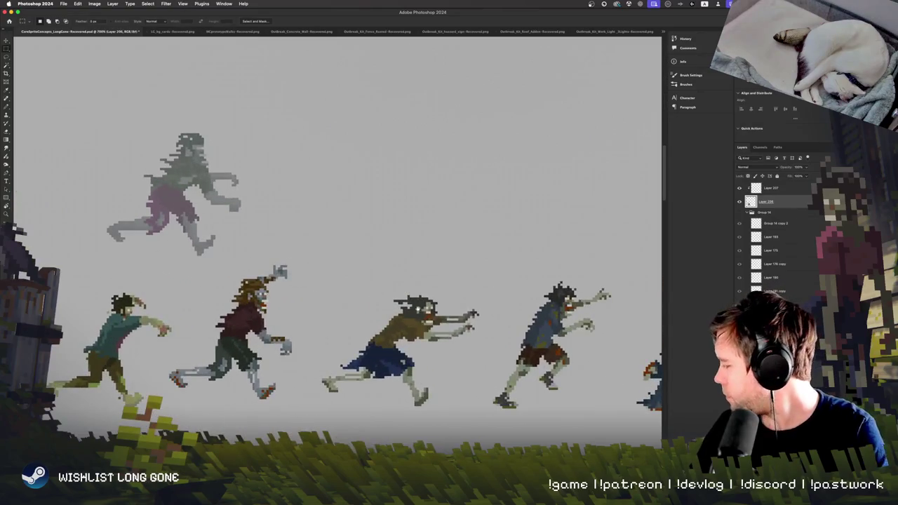
scroll(418, 308, right, 5)
key(ctrl+plus)
key(ctrl+plus)
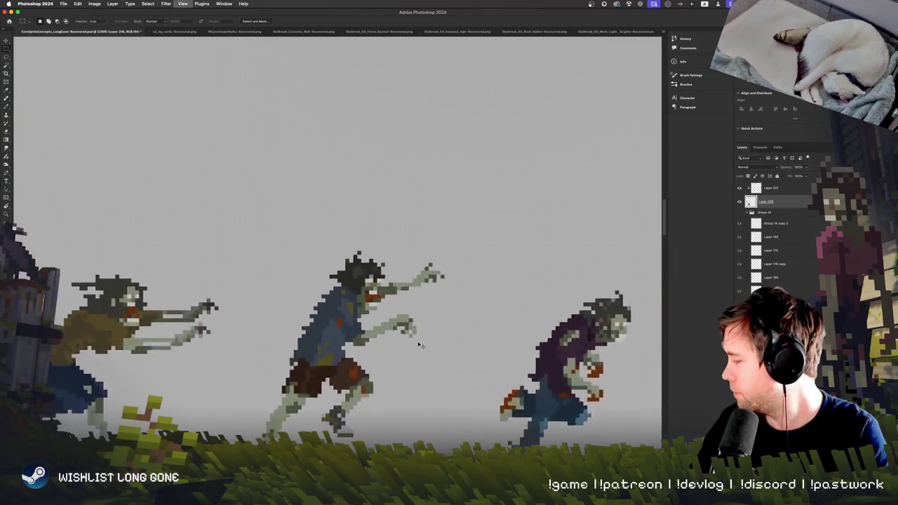
key(ctrl+plus)
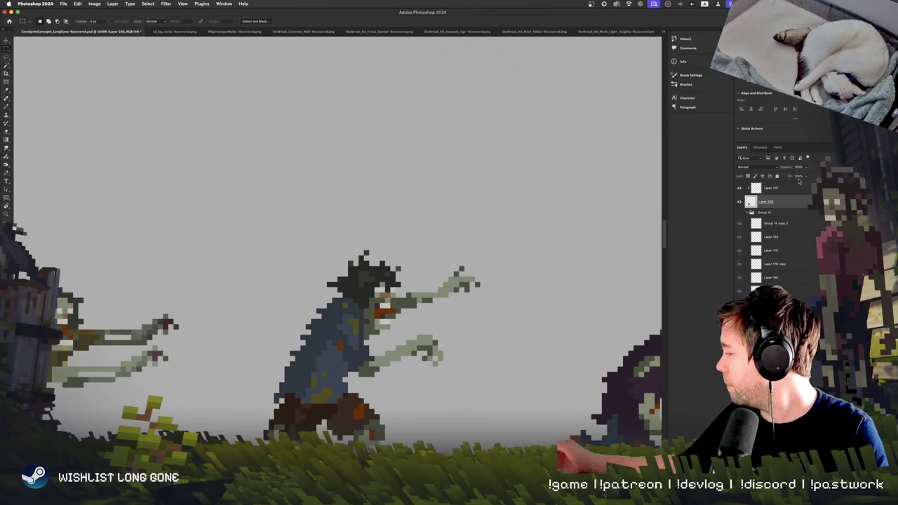
key(alt+bracketright)
scroll(409, 328, down, 3)
Switch to the Pencil and choose a bright green drawing colour
key(b)
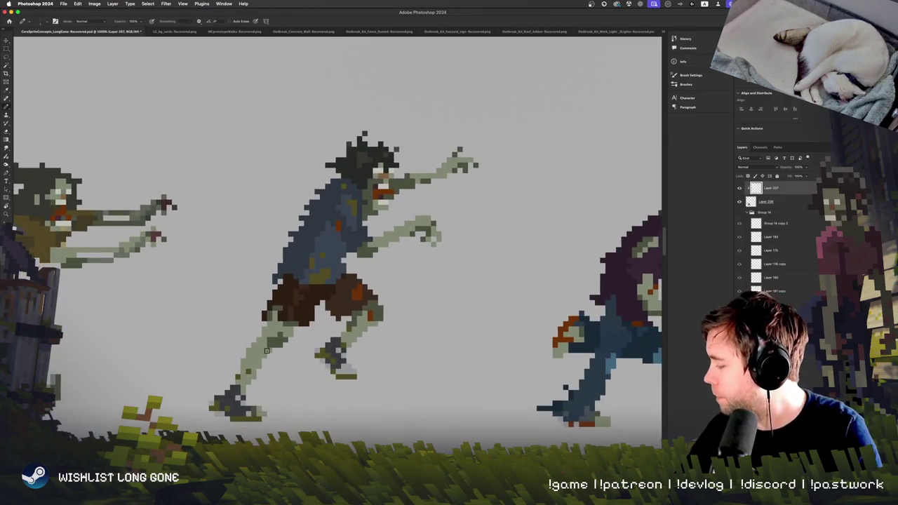
key(i)
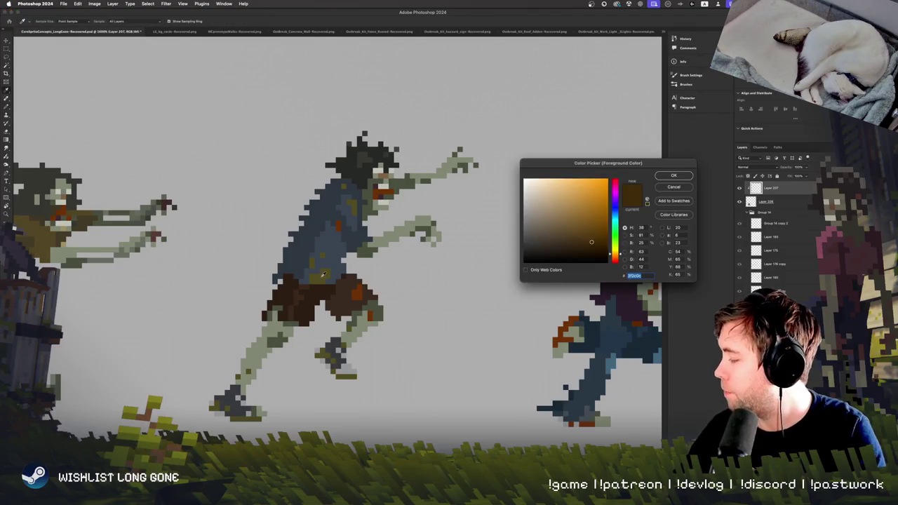
drag(615, 256, 614, 235)
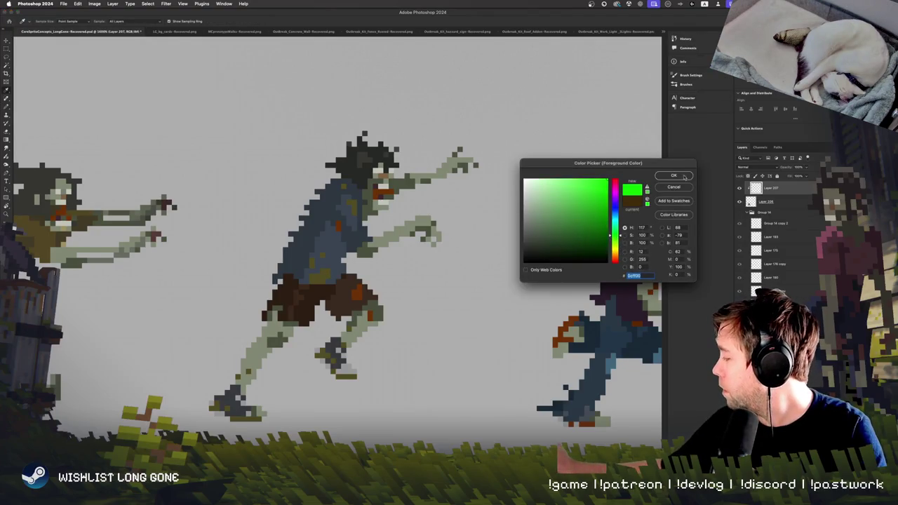
key(Return)
Paint green over the zombie's legs and arms on Layer 207, then hide that layer
drag(267, 342, 242, 384)
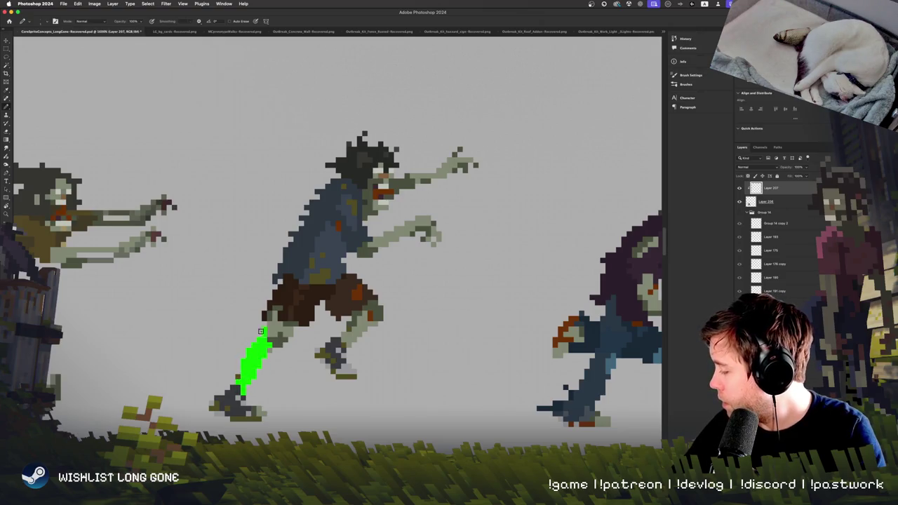
drag(270, 325, 274, 338)
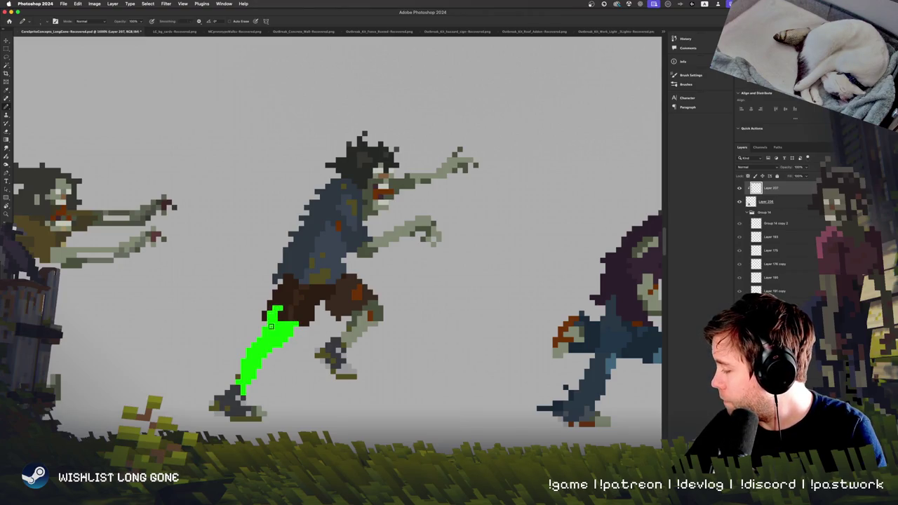
scroll(277, 308, right, 3)
scroll(277, 308, down, 2)
drag(284, 309, 293, 283)
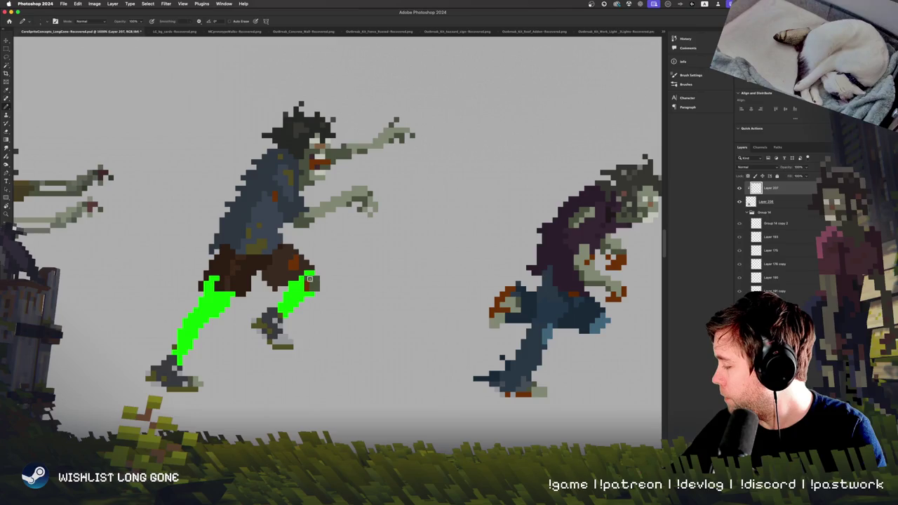
scroll(317, 303, up, 5)
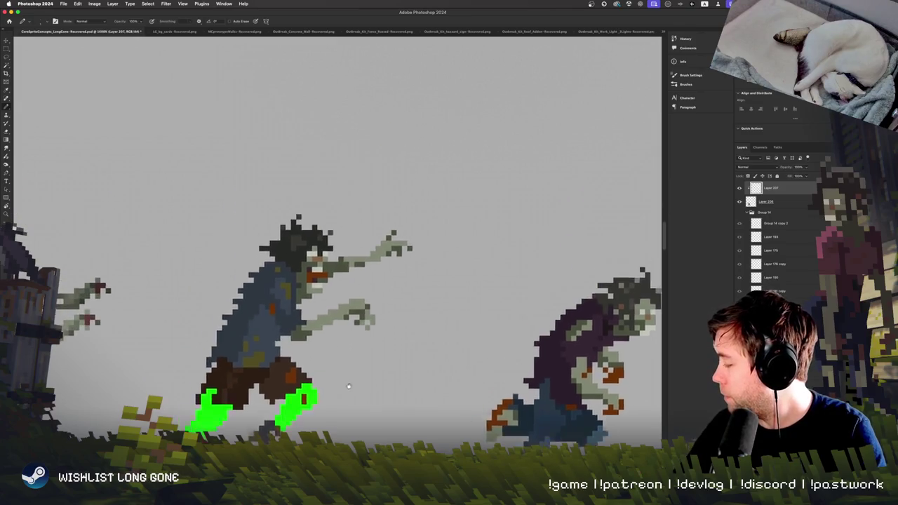
mouse_move(297, 339)
mouse_down()
mouse_move(357, 312)
mouse_move(364, 321)
mouse_up()
scroll(329, 351, up, 3)
scroll(293, 359, up, 1)
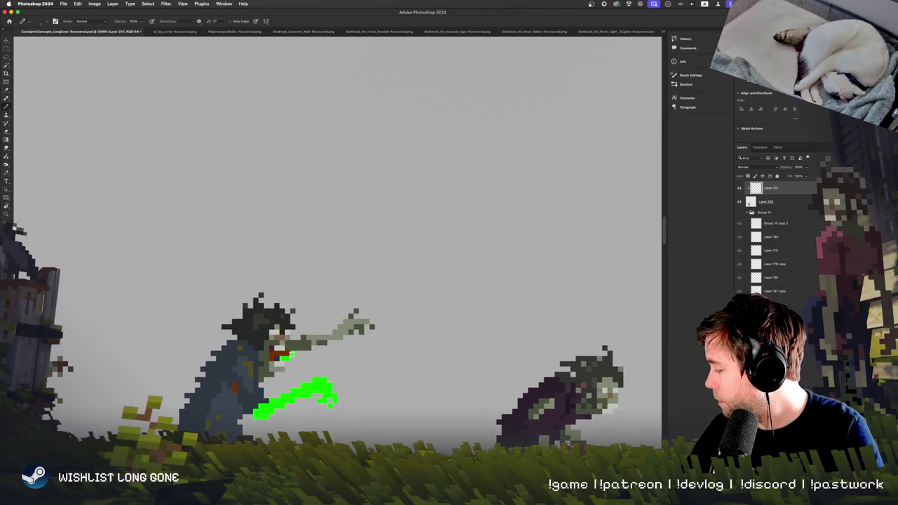
mouse_move(295, 355)
mouse_down()
mouse_move(356, 312)
mouse_move(363, 324)
mouse_up()
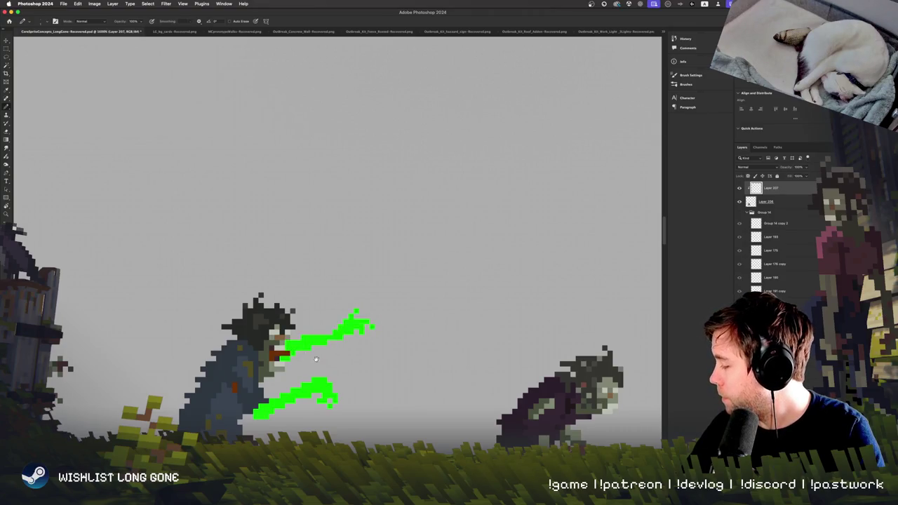
scroll(315, 359, down, 3)
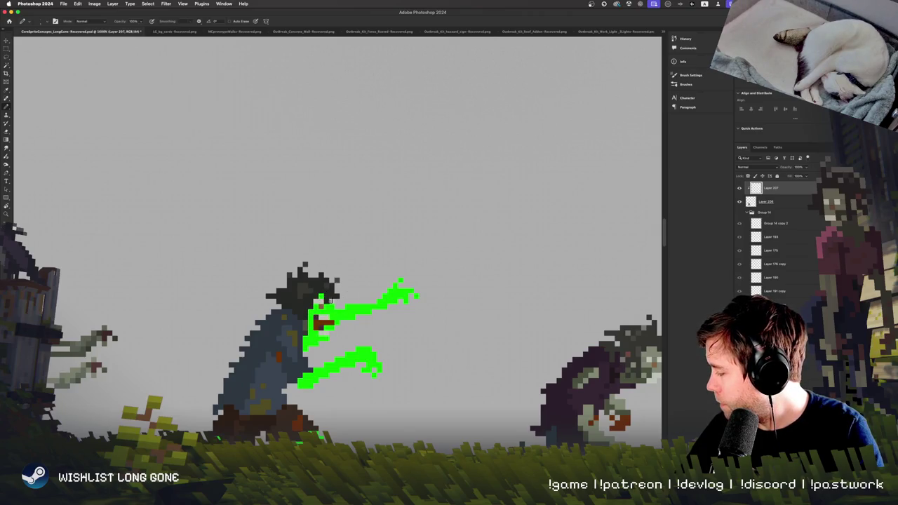
click(739, 188)
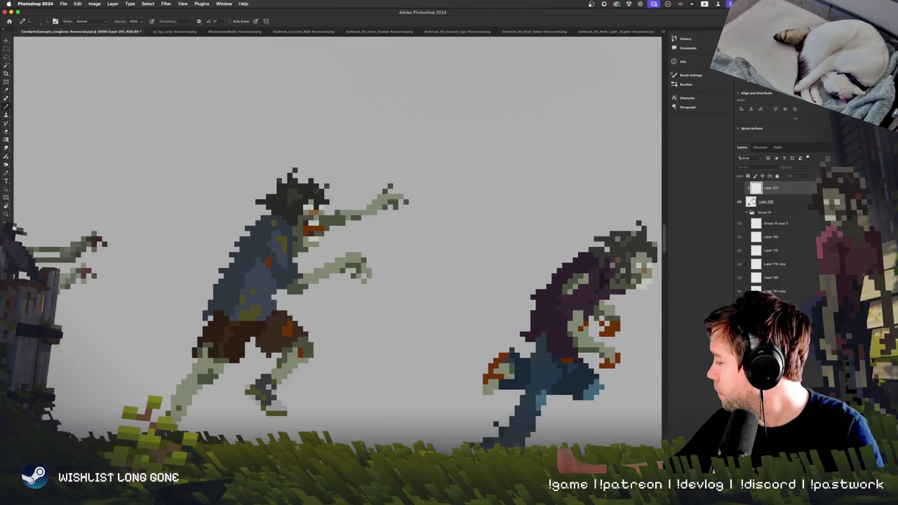
Open Hue/Saturation on the zombie sprite layer, then cancel without changes
click(768, 201)
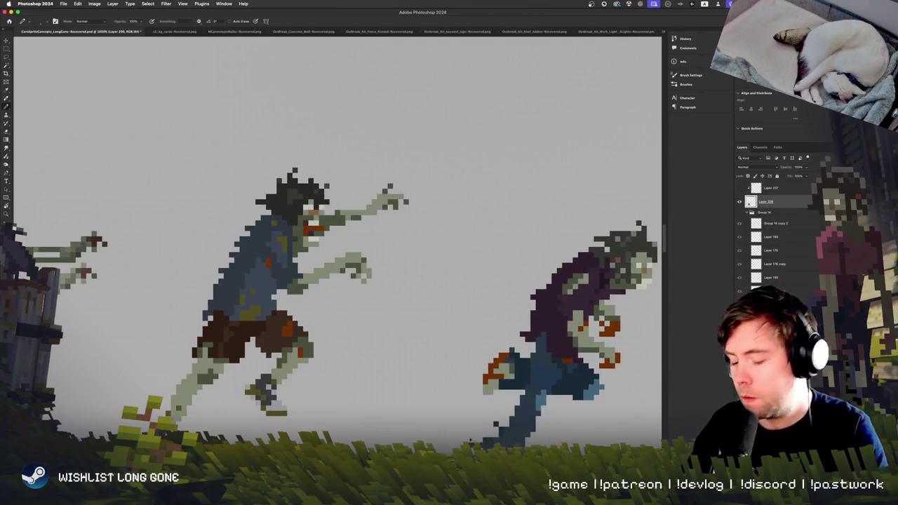
key(ctrl+u)
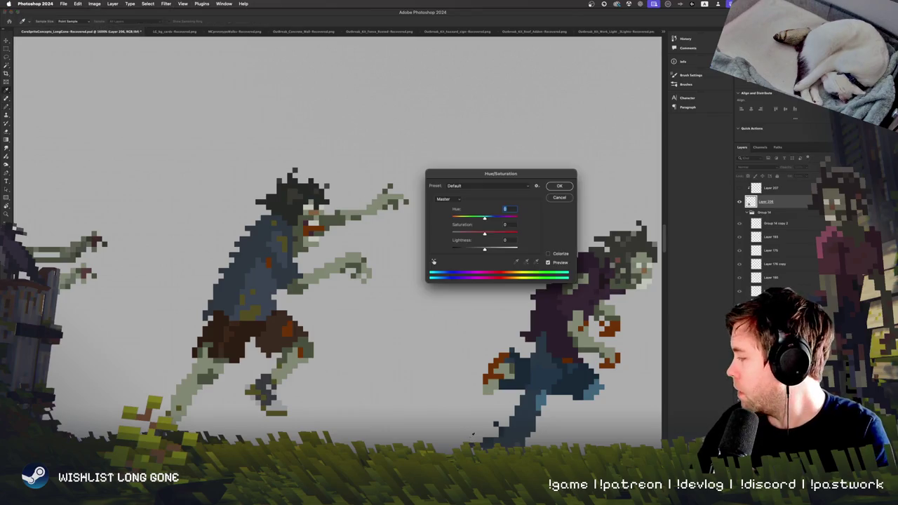
key(Down)
key(Down)
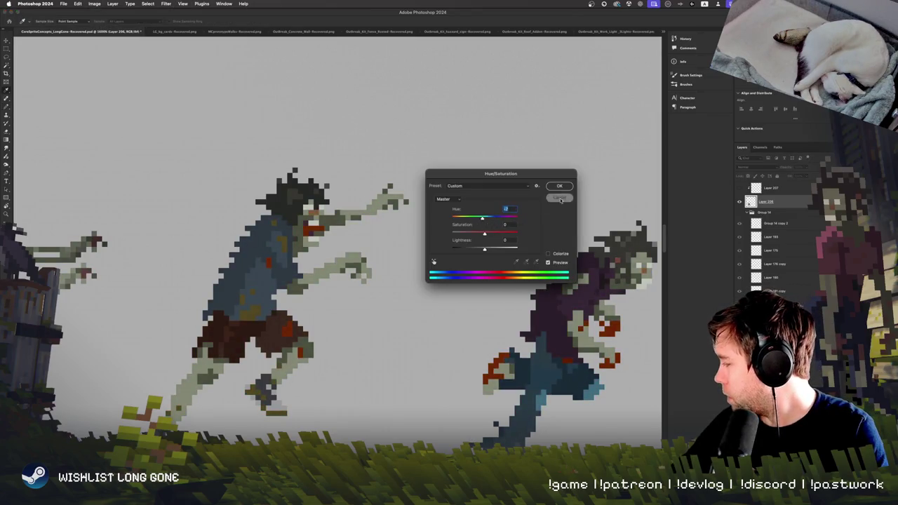
click(560, 200)
Load the green-marked pixels as a selection, hide the mask, and reopen Hue/Saturation on the sprite layer
click(738, 188)
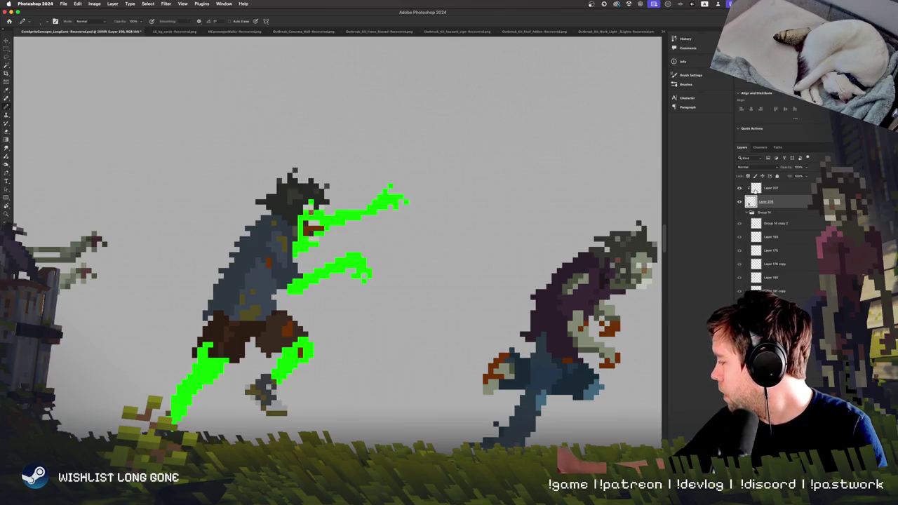
click(755, 188)
super+click(749, 204)
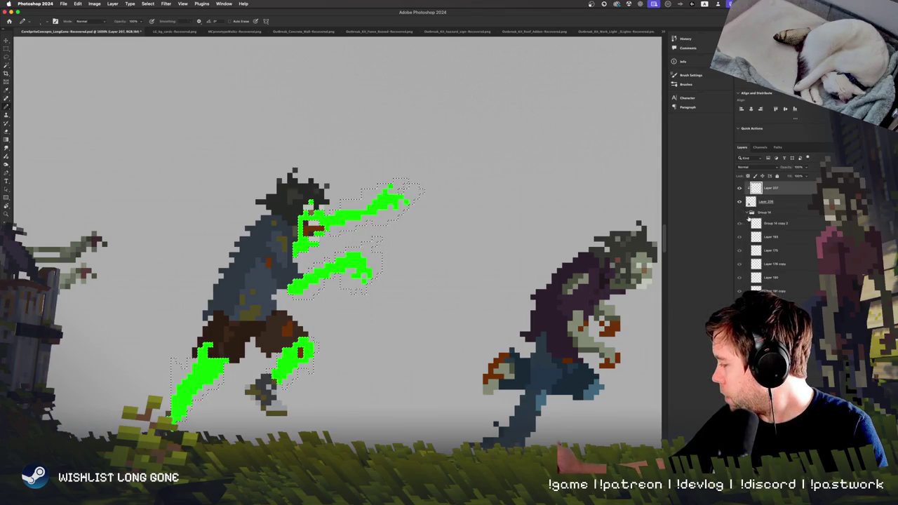
click(750, 202)
click(739, 189)
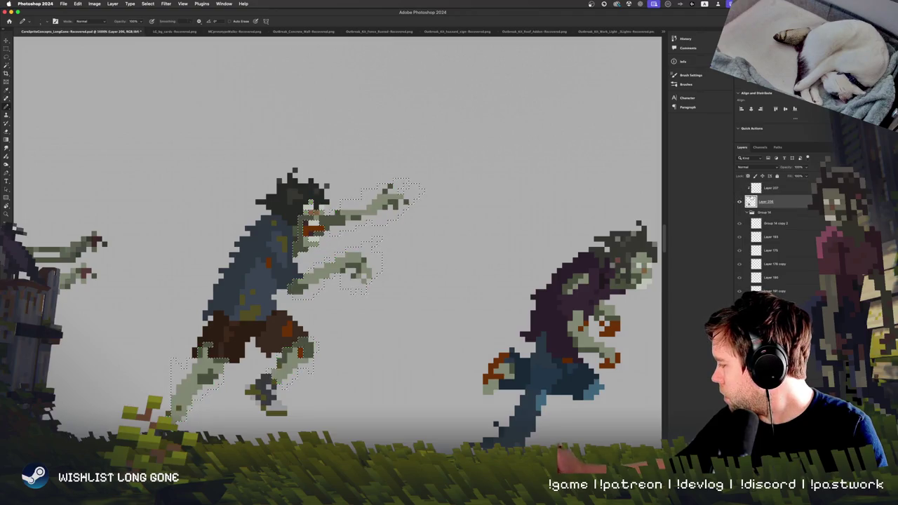
key(super+u)
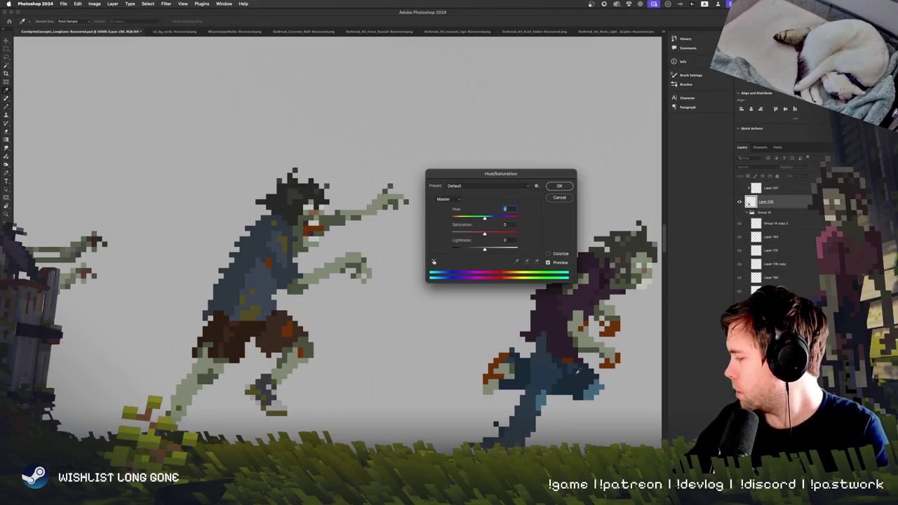
Enable Colorize and rough in a yellow-green skin tint with hue, saturation and lightness
drag(491, 174, 536, 194)
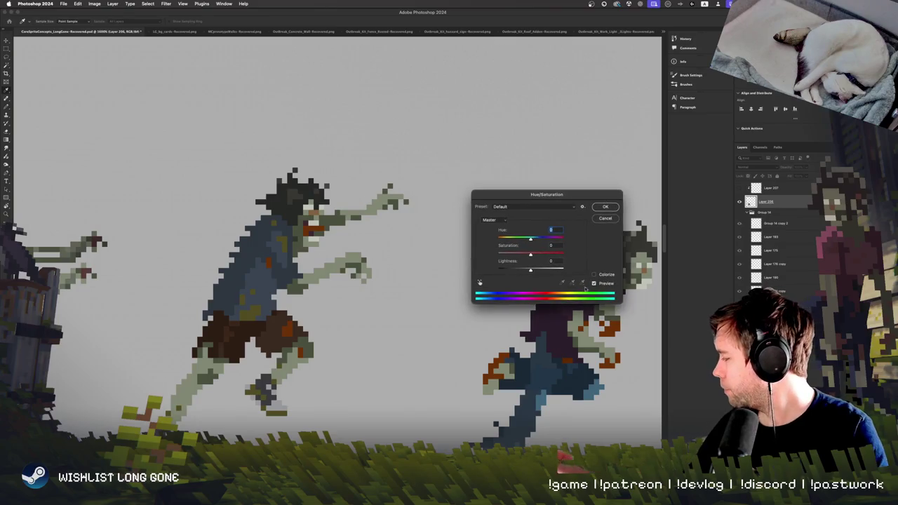
click(600, 274)
mouse_move(520, 240)
mouse_down()
mouse_move(536, 240)
mouse_move(509, 240)
mouse_up()
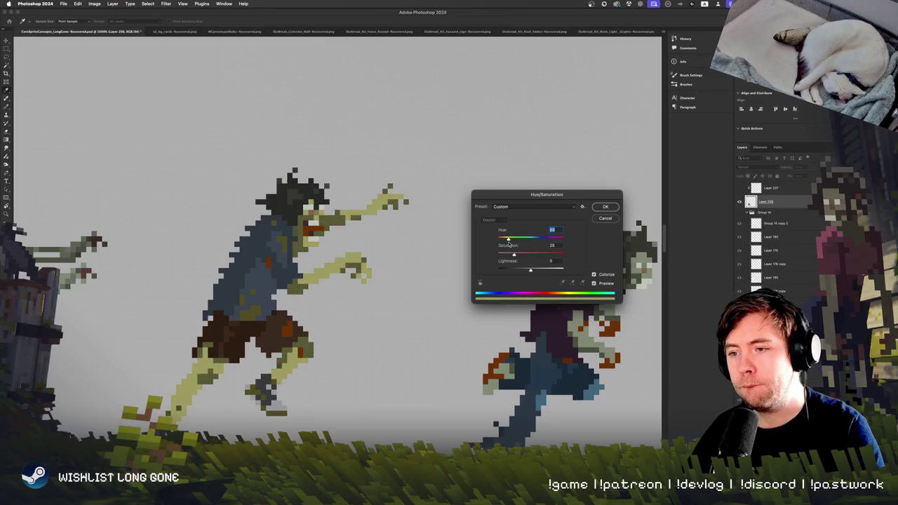
mouse_move(512, 254)
mouse_down()
mouse_move(537, 271)
mouse_move(524, 272)
mouse_up()
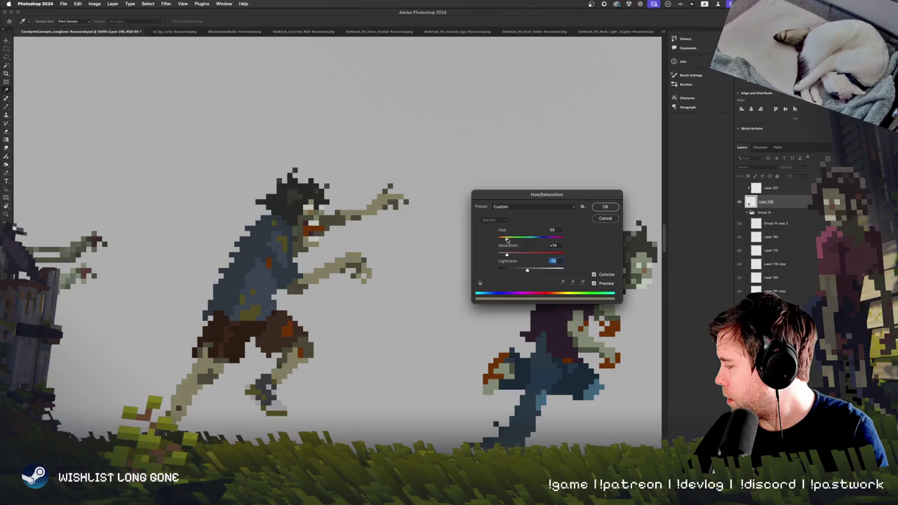
click(523, 253)
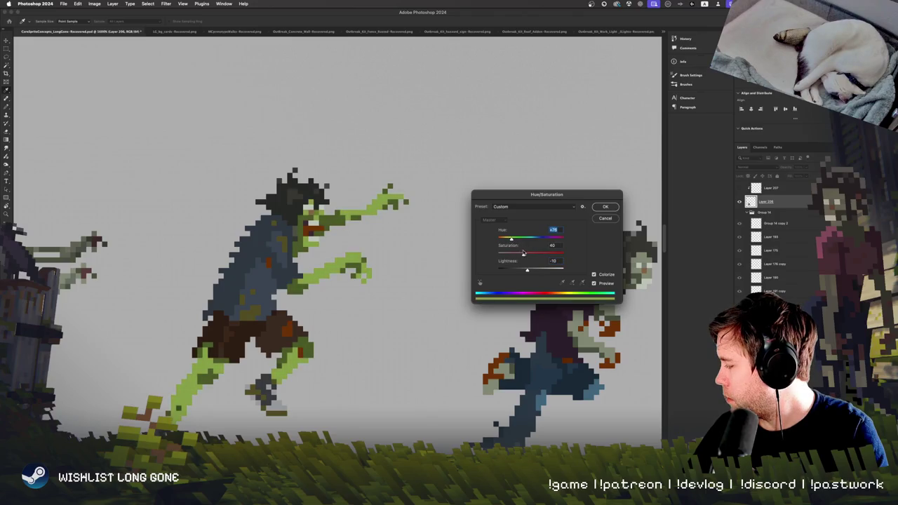
drag(510, 240, 529, 255)
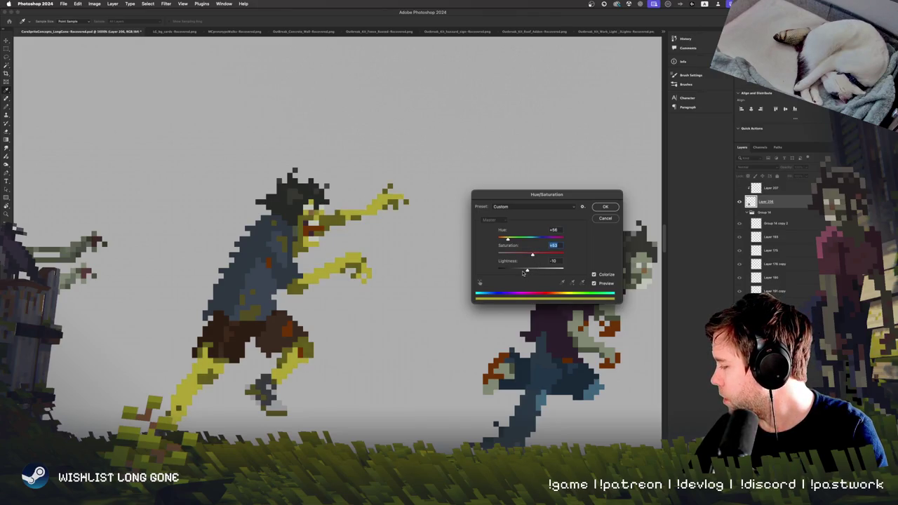
drag(527, 271, 521, 270)
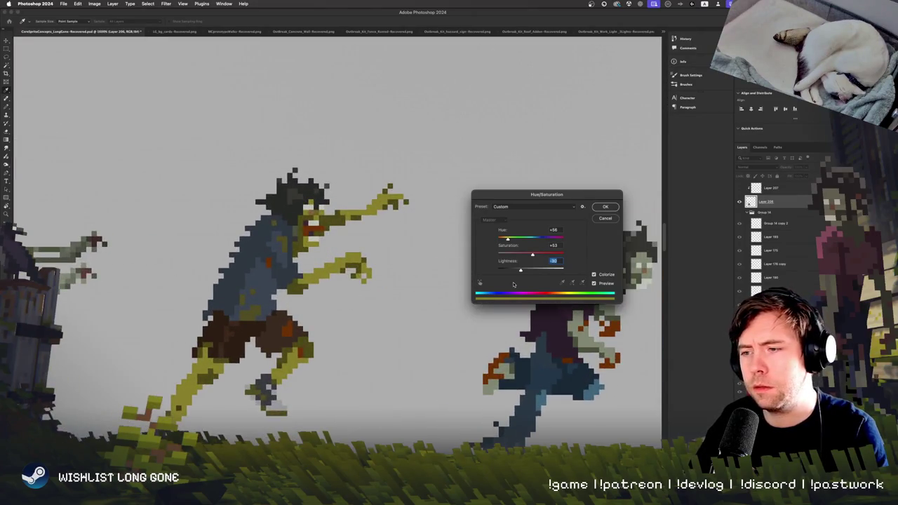
Fine-tune the tint to Hue 54, Saturation 38, Lightness -10 and apply it
mouse_move(531, 254)
mouse_down()
mouse_move(521, 254)
mouse_move(537, 255)
mouse_up()
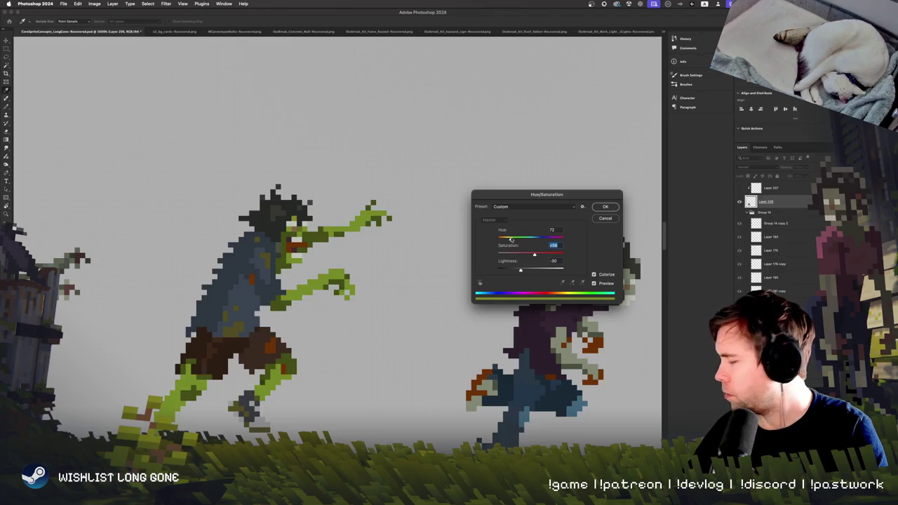
drag(511, 240, 510, 240)
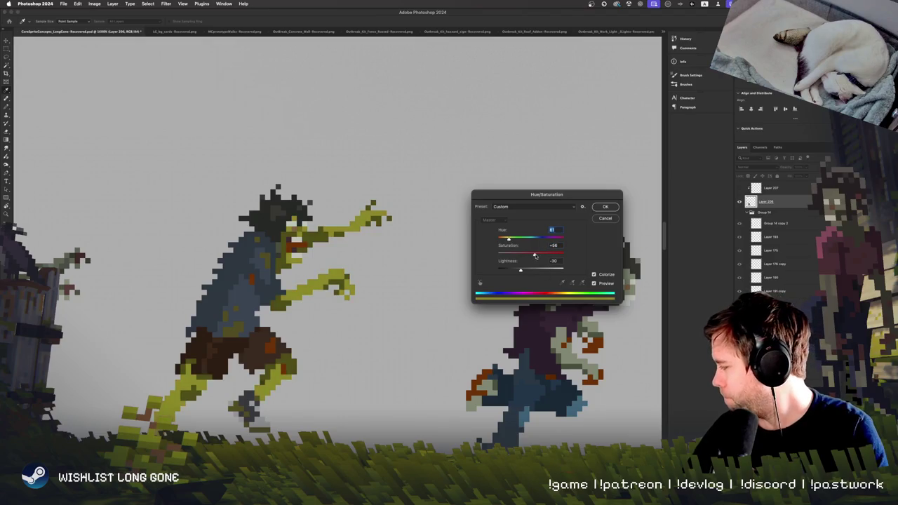
drag(520, 270, 523, 271)
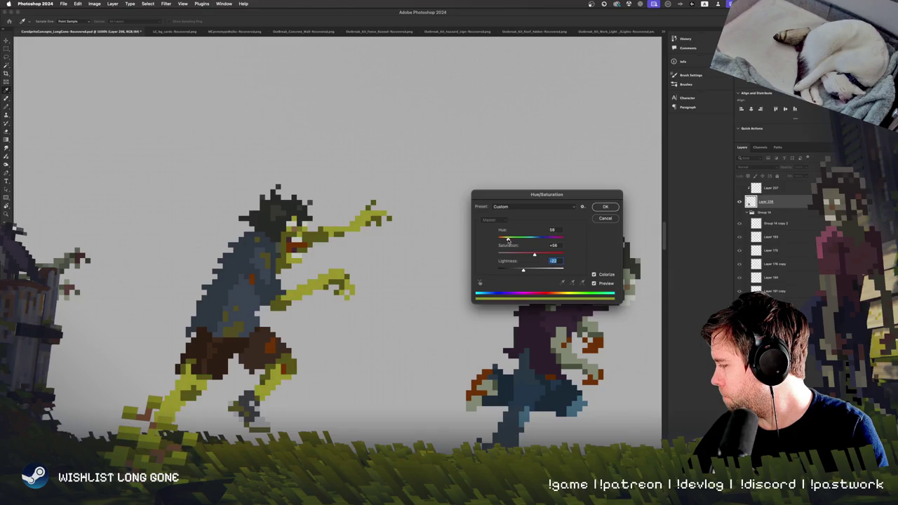
drag(522, 273, 529, 255)
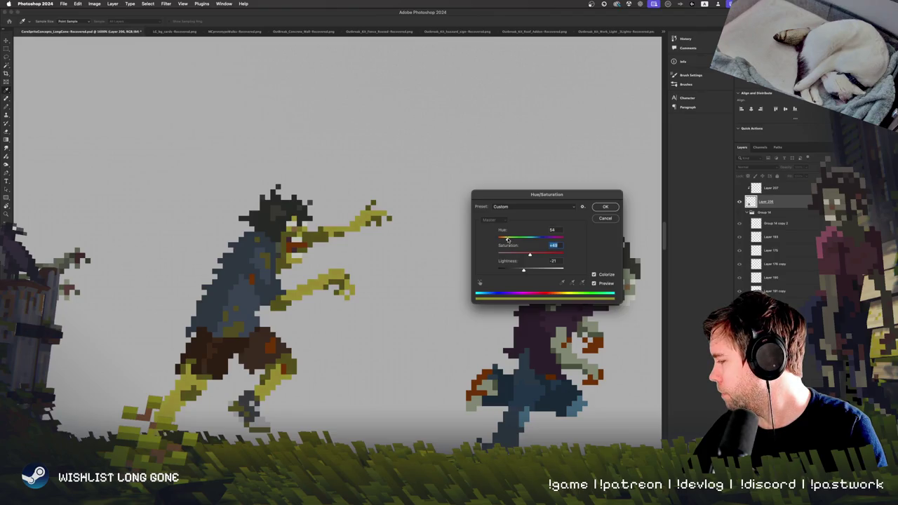
drag(506, 239, 508, 240)
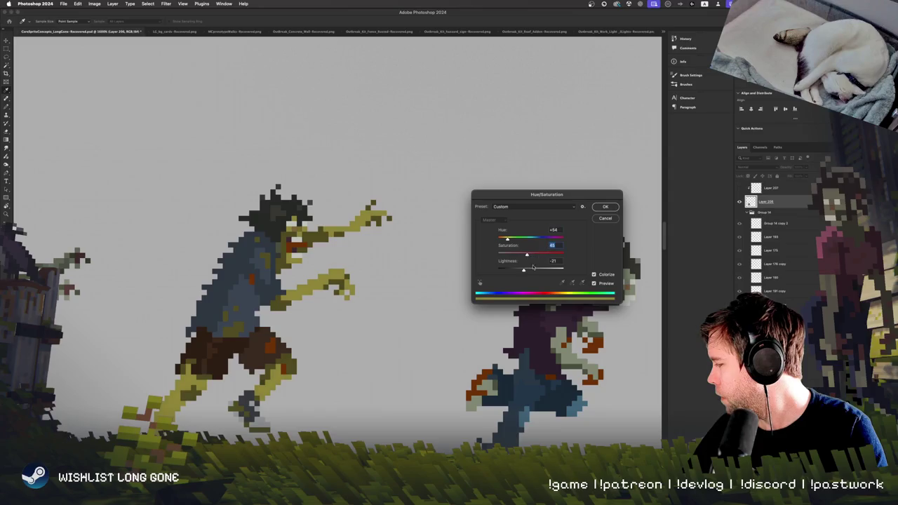
drag(523, 272, 528, 271)
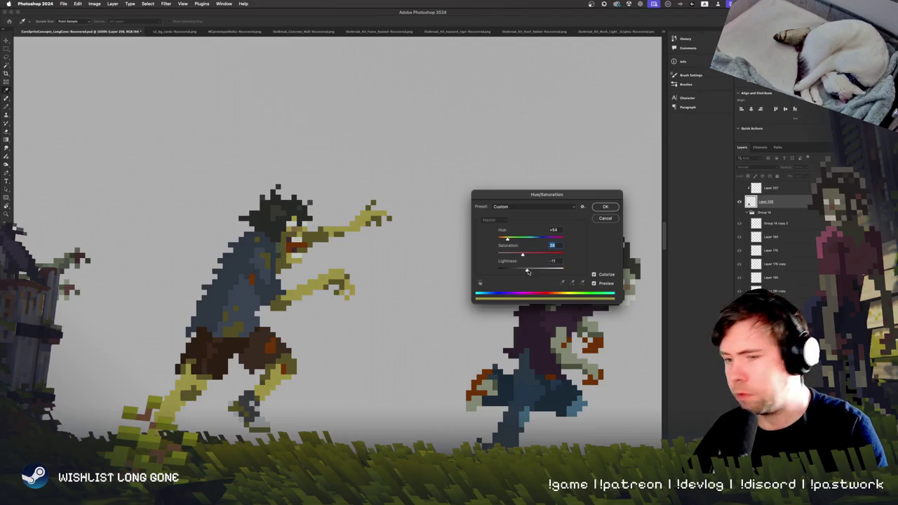
drag(531, 271, 529, 273)
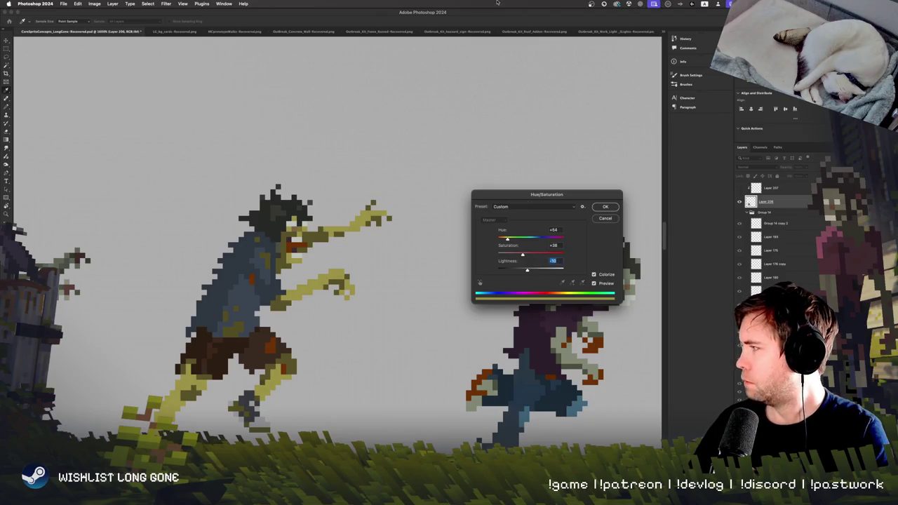
click(606, 209)
key(super+minus)
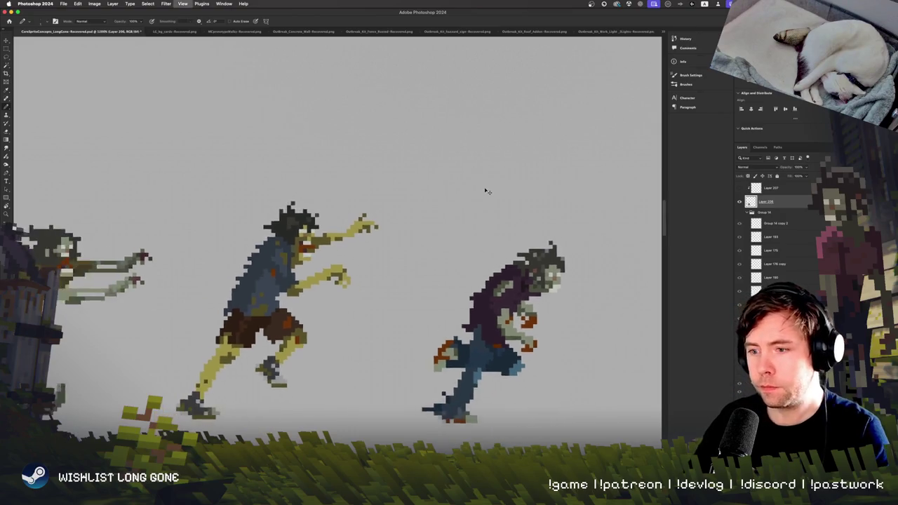
key(super+minus)
key(super+minus)
key(super+plus)
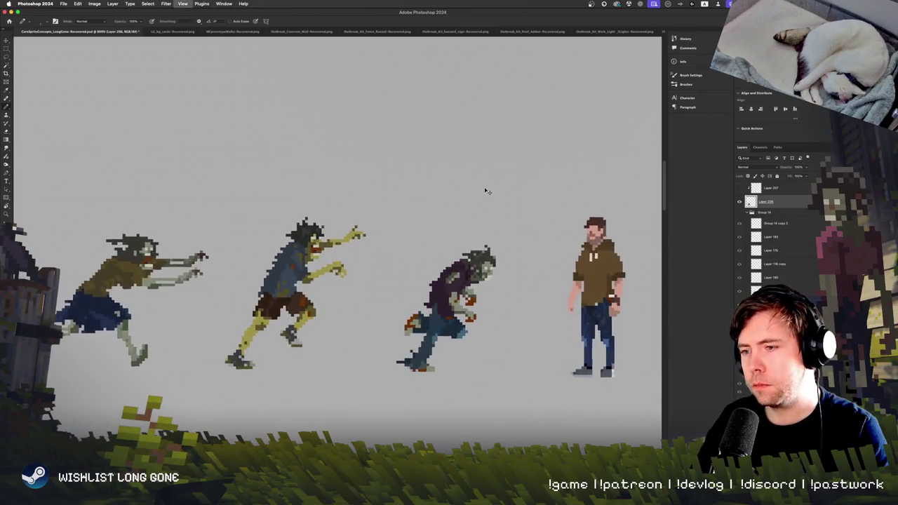
key(super+plus)
key(super+plus)
scroll(471, 281, left, 3)
scroll(470, 280, down, 2)
scroll(457, 375, right, 3)
scroll(445, 379, left, 3)
scroll(393, 386, left, 3)
scroll(364, 387, right, 5)
scroll(351, 388, left, 3)
scroll(337, 389, left, 5)
scroll(320, 390, up, 2)
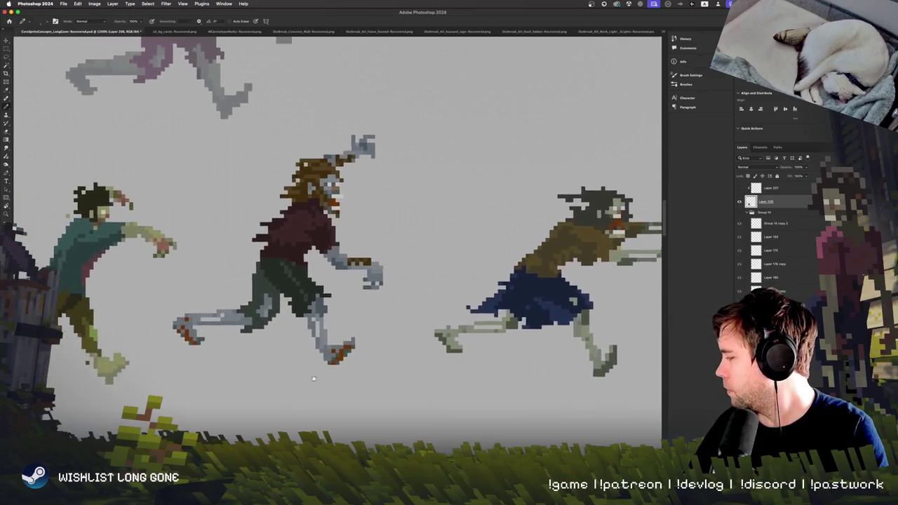
scroll(294, 396, right, 3)
scroll(253, 407, right, 2)
scroll(210, 414, right, 3)
scroll(192, 419, right, 5)
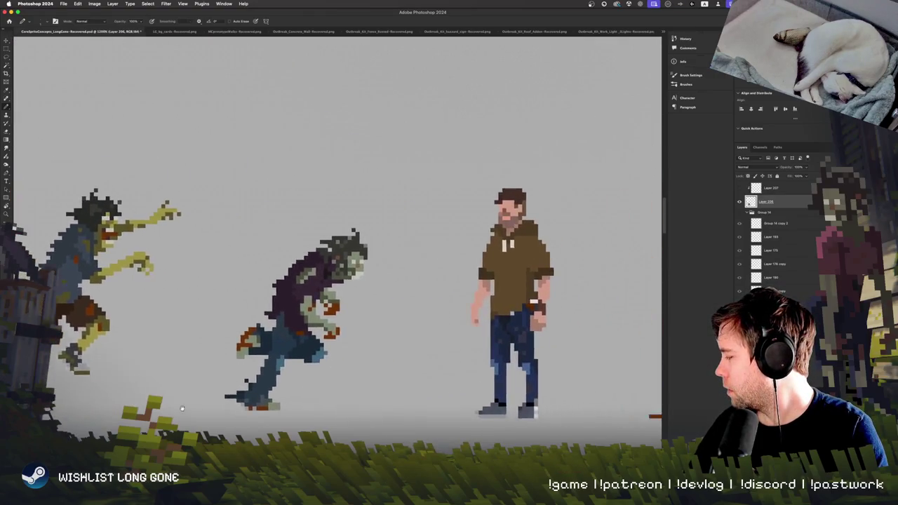
scroll(267, 400, left, 3)
scroll(316, 386, left, 4)
scroll(331, 382, down, 2)
scroll(330, 383, right, 5)
scroll(280, 389, up, 2)
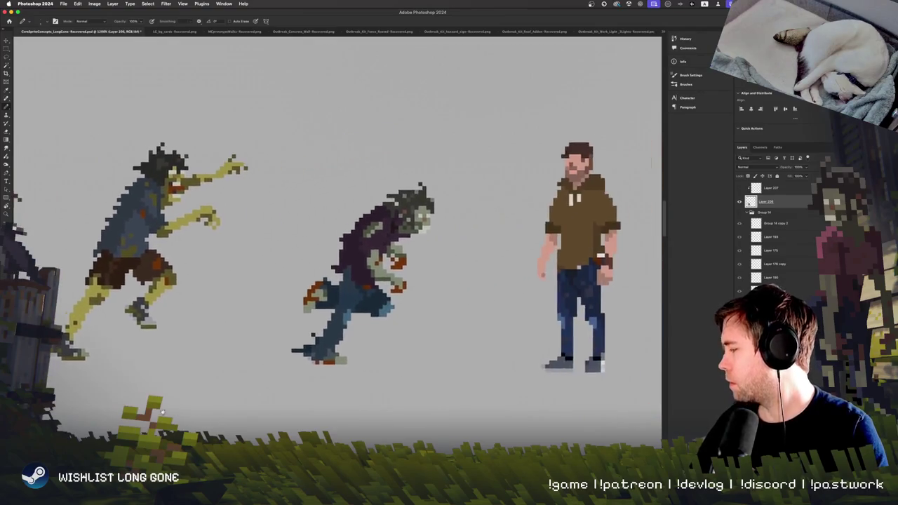